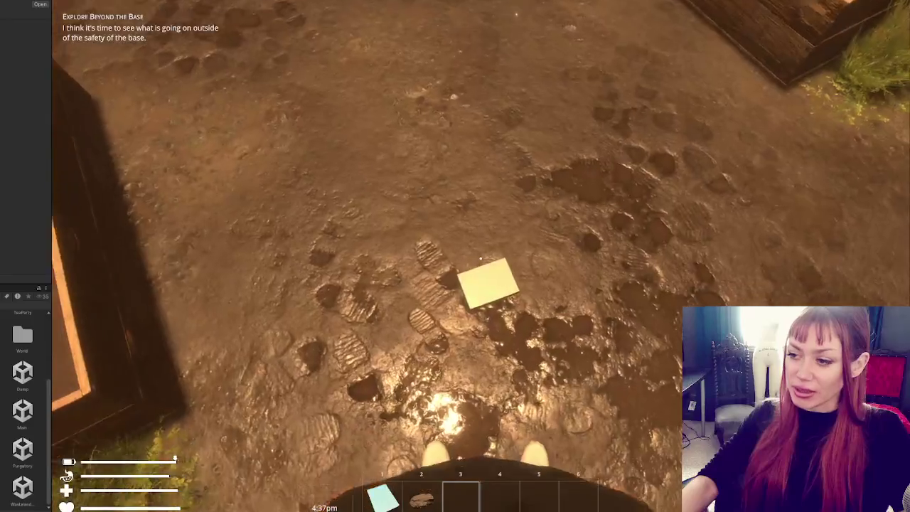
Pick up and read the booklet to learn stone floors.
key("e")
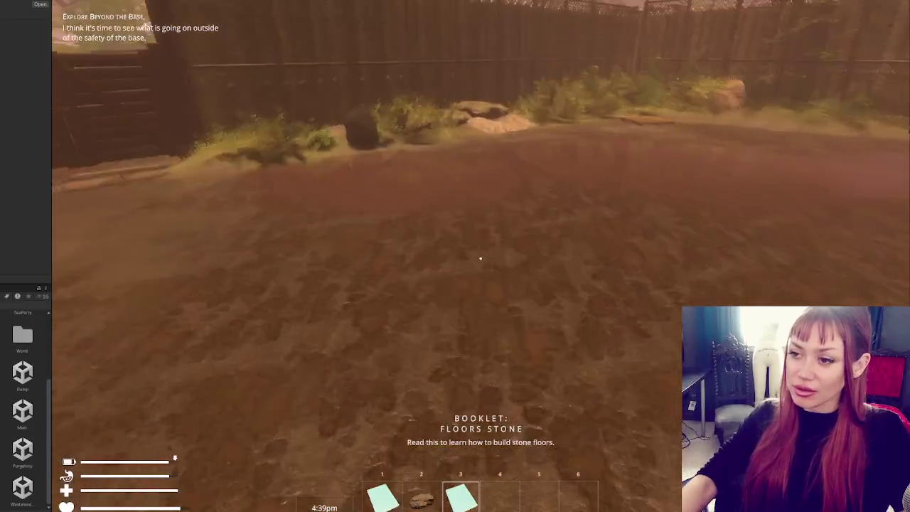
key("w")
scroll(480, 258, "down", 1)
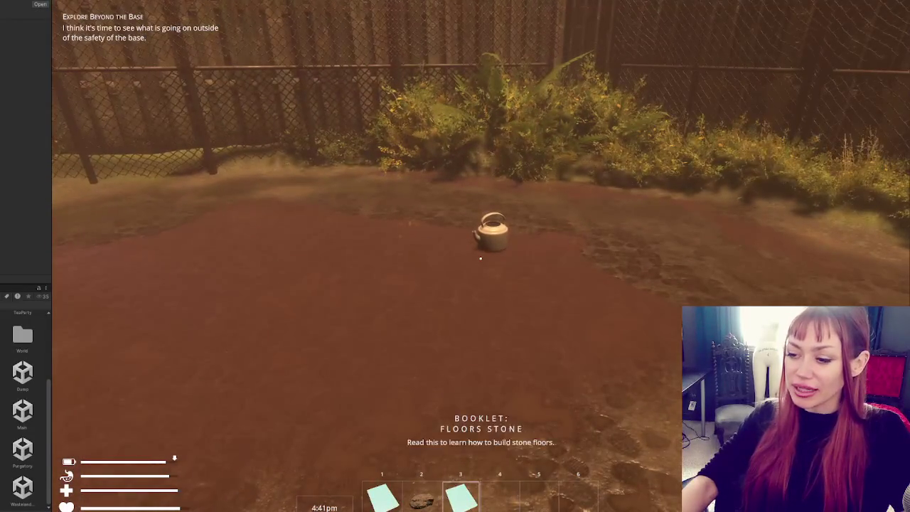
left_click(481, 258)
Fill the kettle at the water pump, then start building a Newspaper Bed.
key("w")
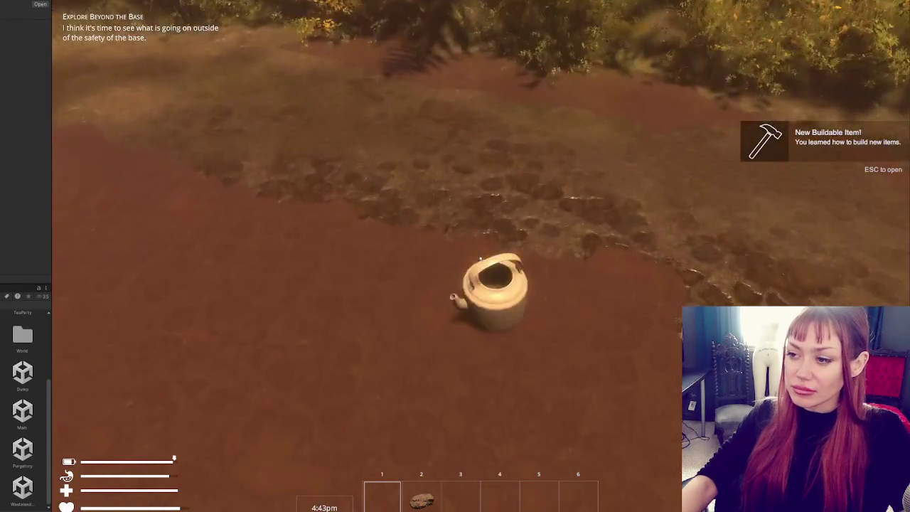
key("e")
key("w")
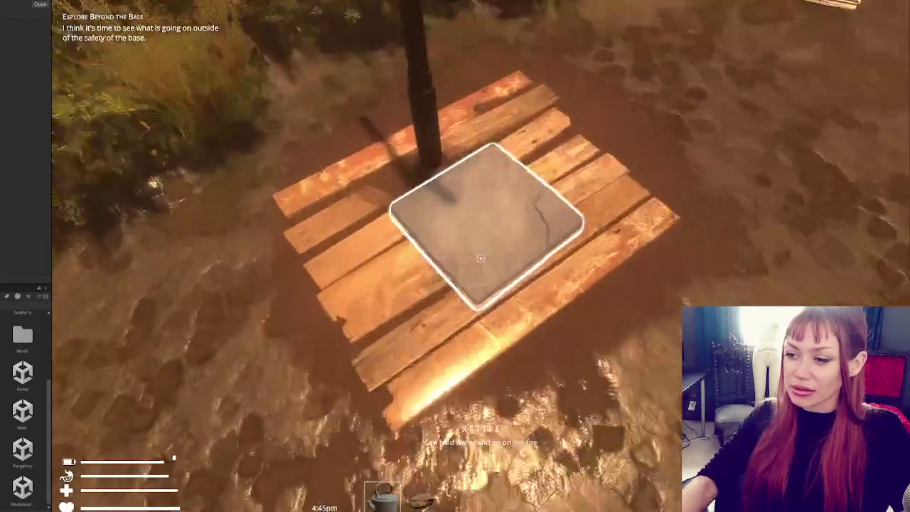
left_click(480, 258)
key("e")
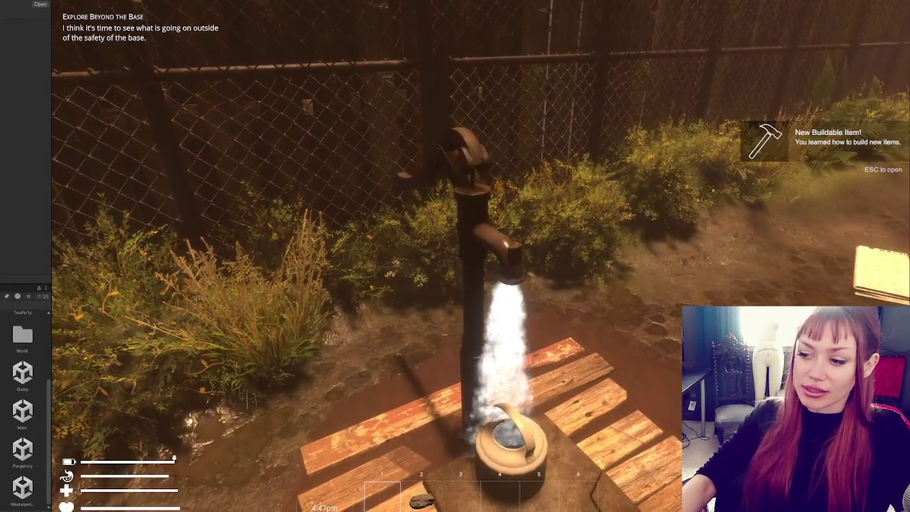
key("e")
key("e")
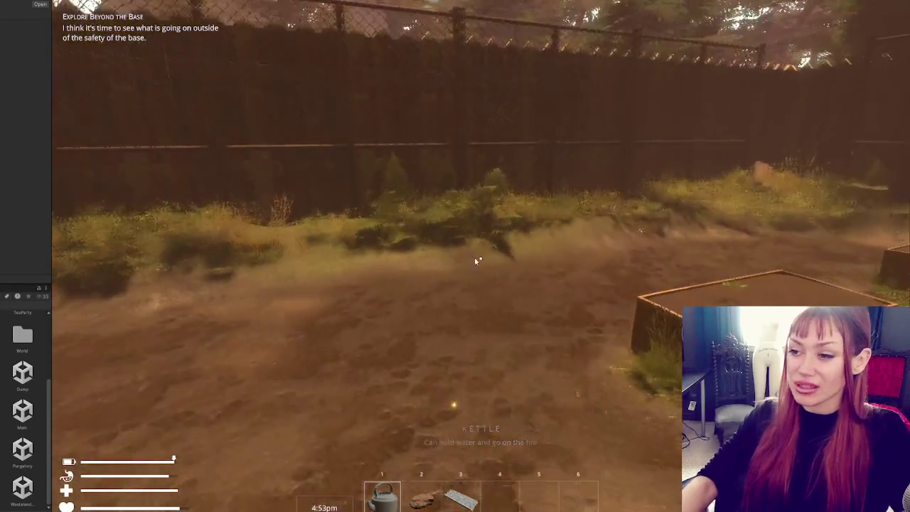
key("Escape")
left_click(284, 119)
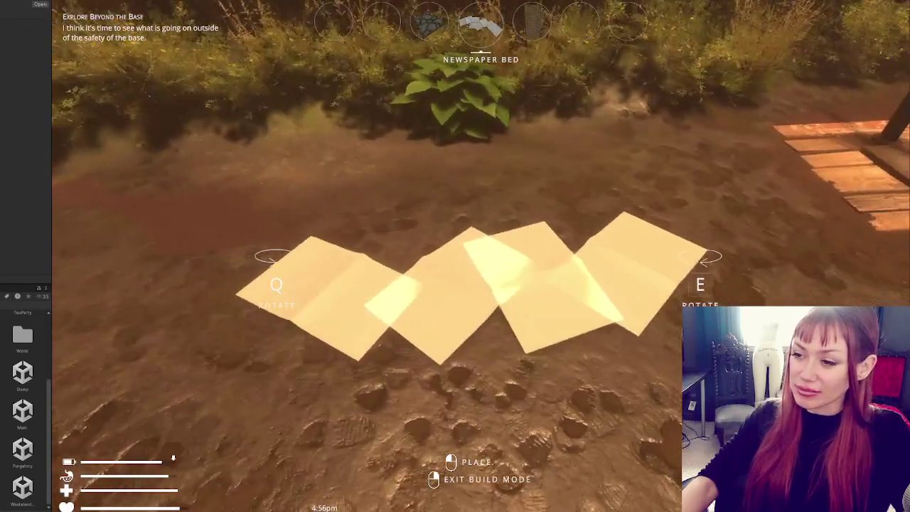
Place the newspaper bed, set the kettle on the pump, harvest the hosta, and water the garden plant.
left_click(454, 256)
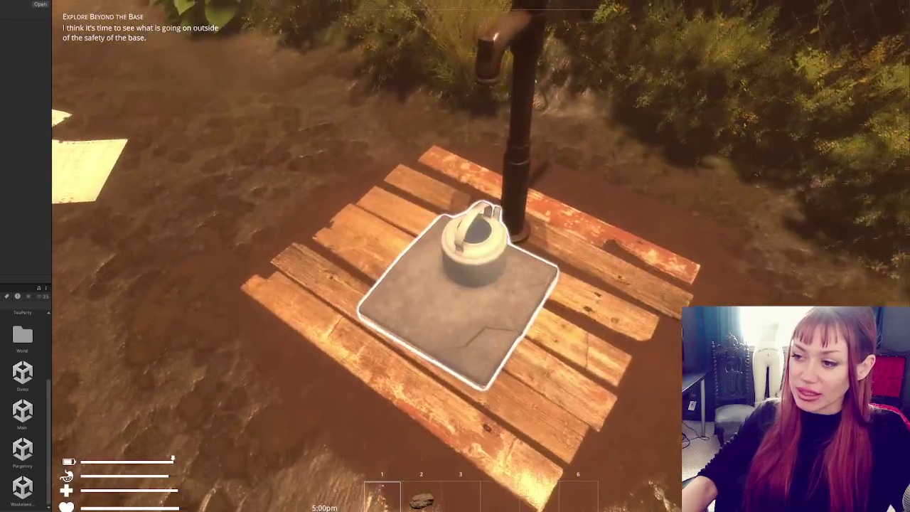
left_click(480, 259)
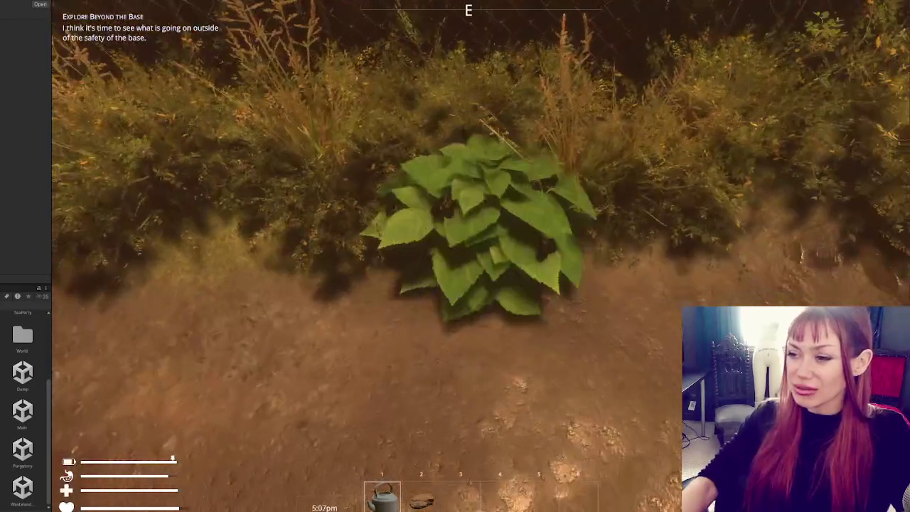
left_click(481, 259)
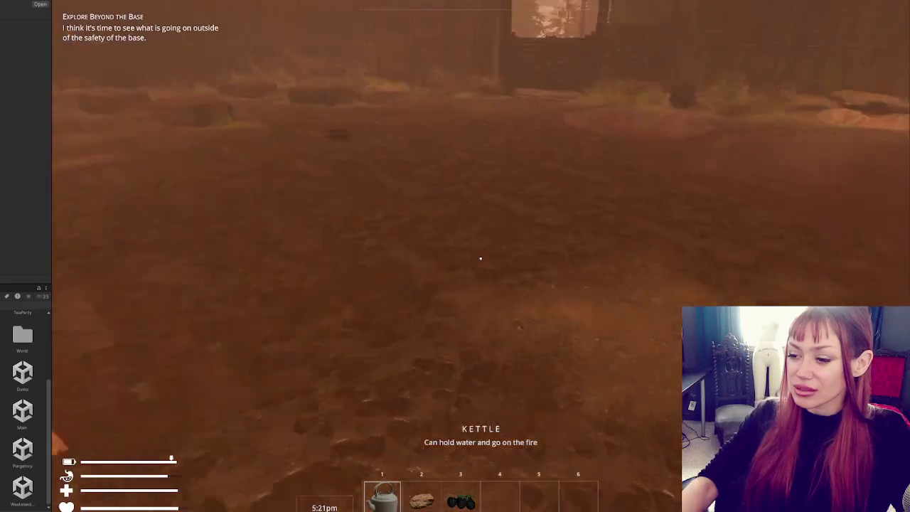
key("w")
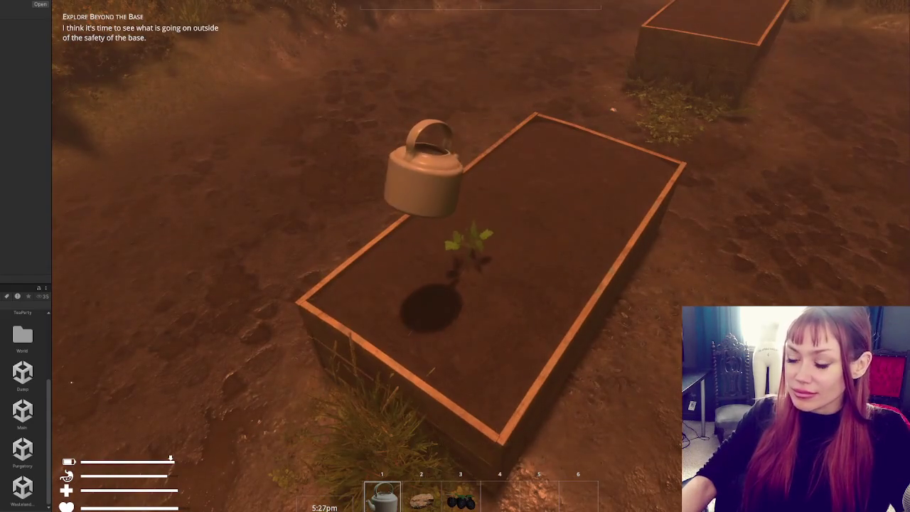
left_click(455, 256)
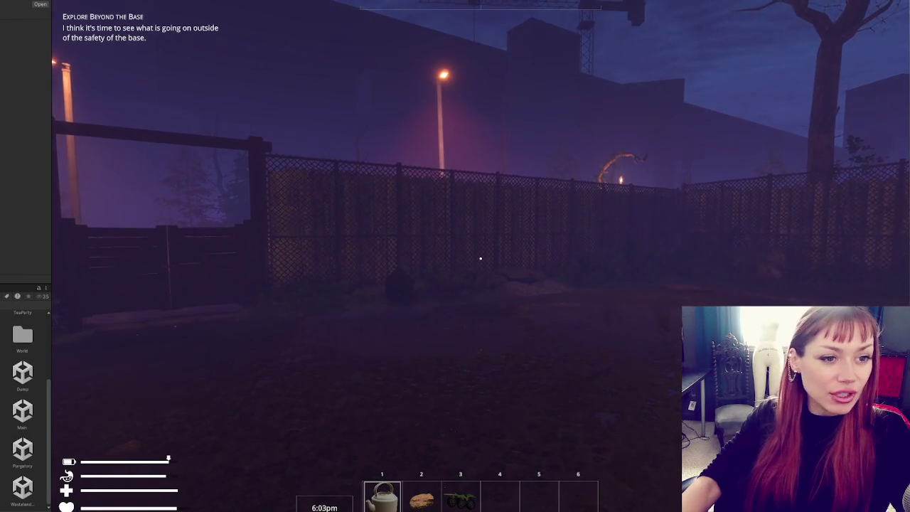
Collapse the left sidebar to widen the game view.
left_click_drag(31, 90, 9, 90)
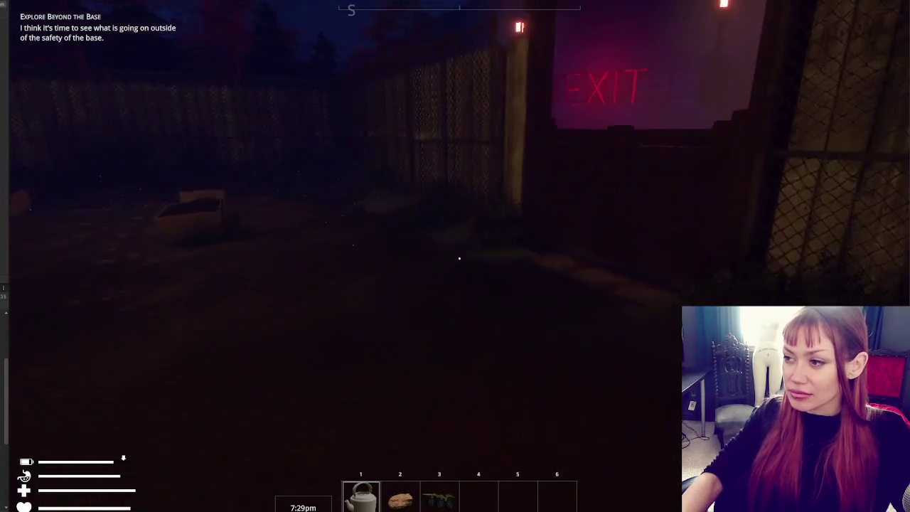
Leave through the EXIT gate, stop play mode, and re-expand the left panel.
key("w")
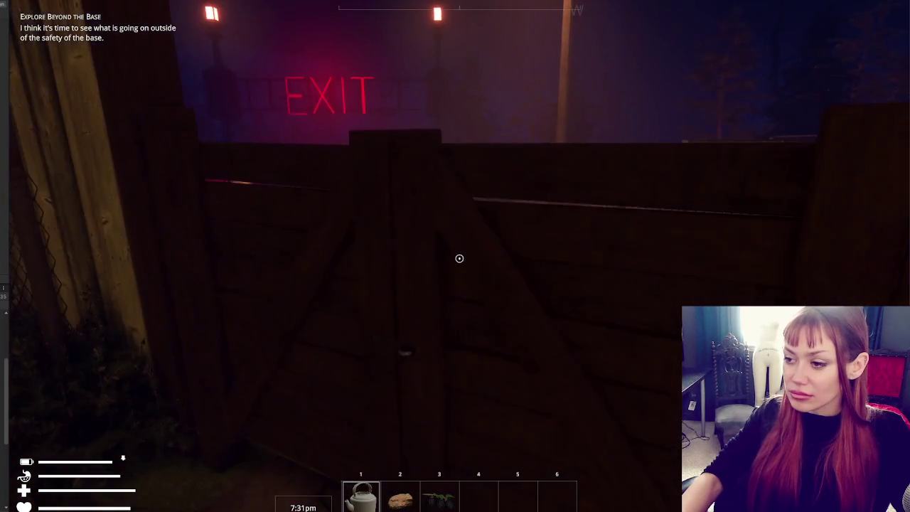
key("e")
key("w")
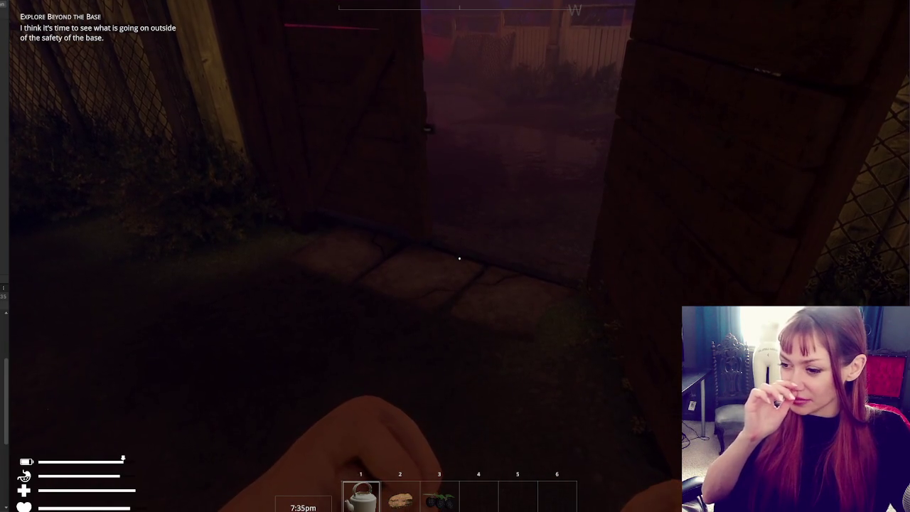
key("Escape")
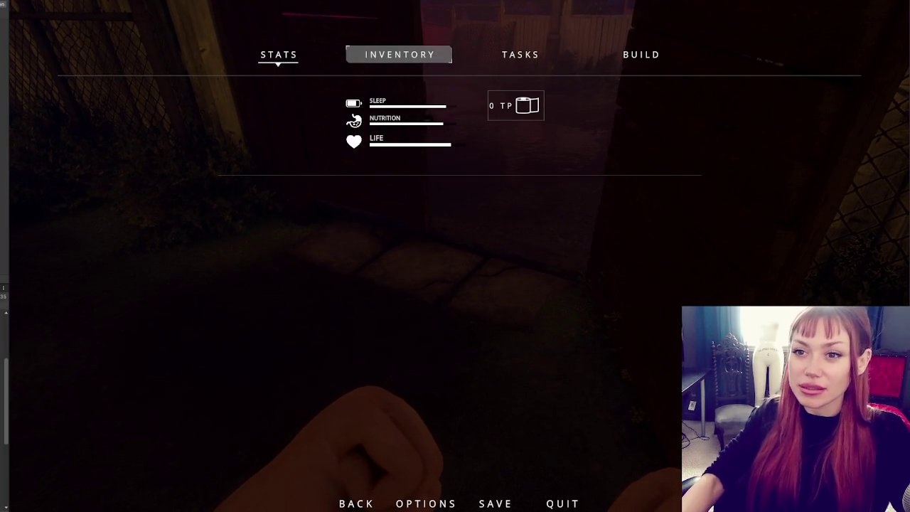
key("ctrl+p")
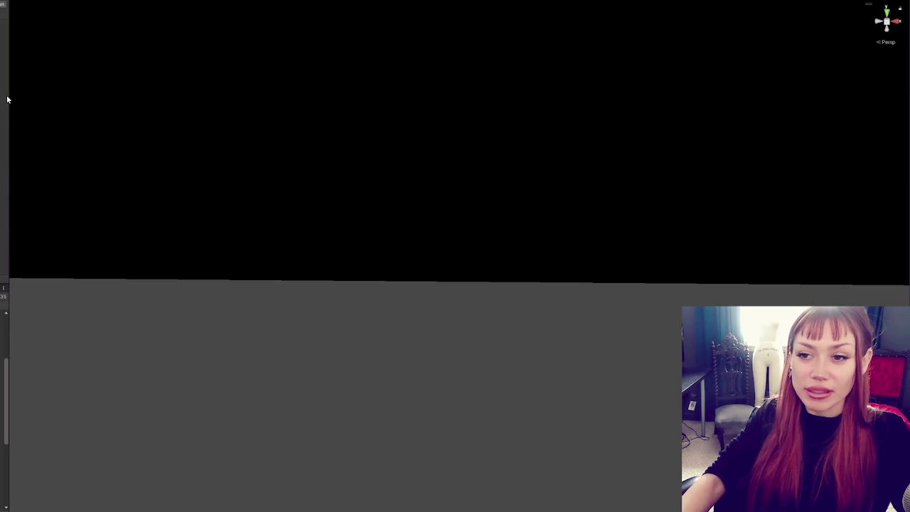
left_click_drag(8, 94, 172, 99)
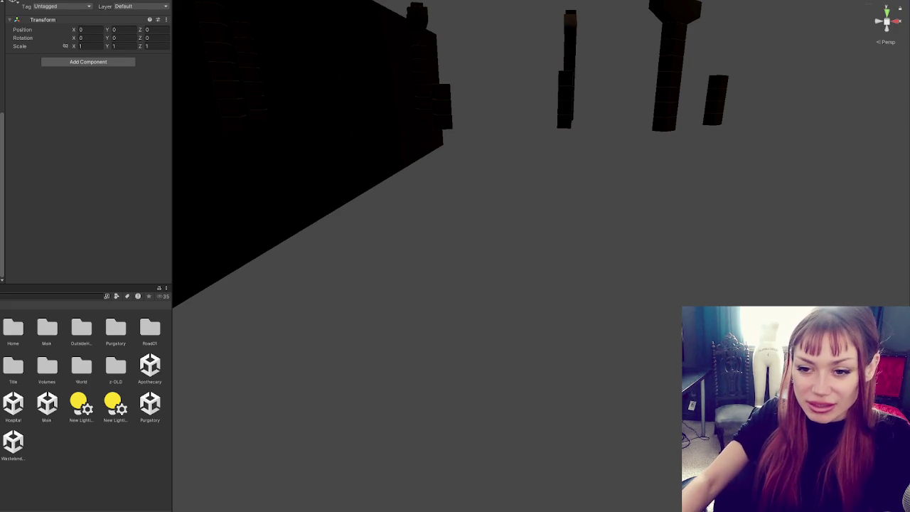
Move the selection to another scene object to inspect it.
key("Down")
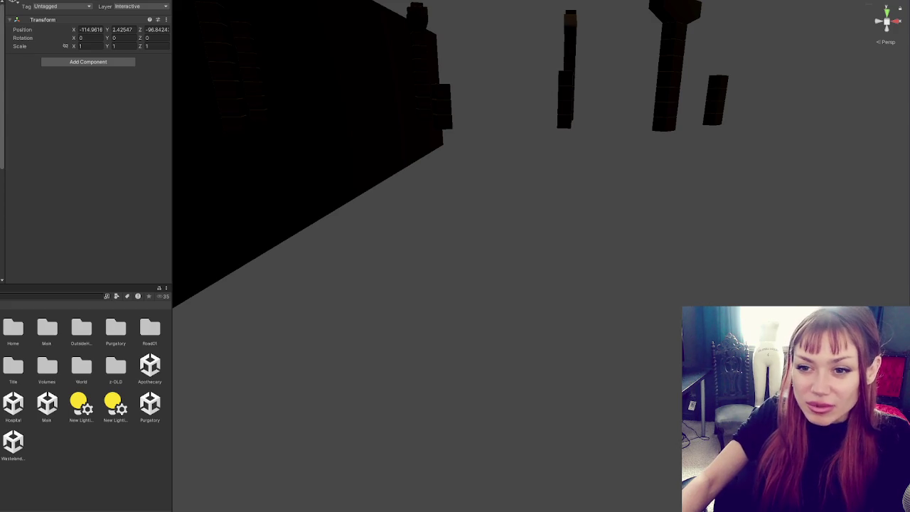
key("Down")
key("Down")
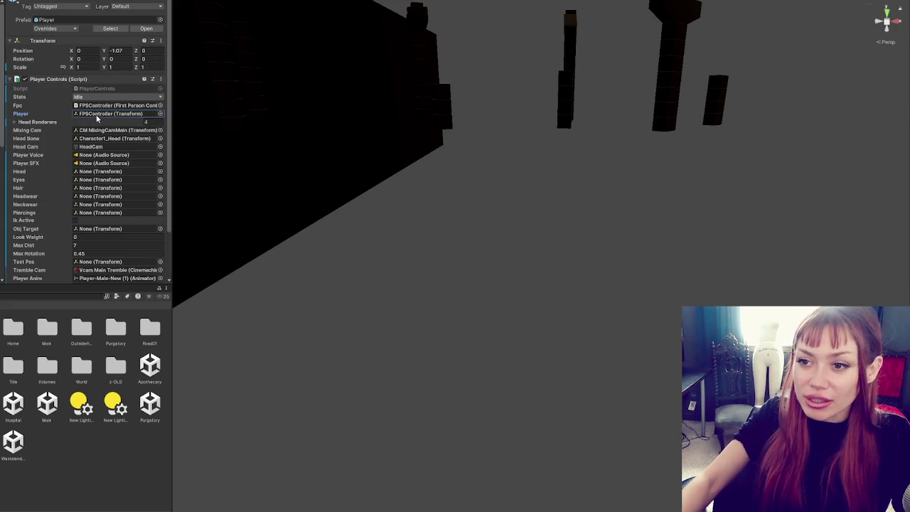
scroll(98, 169, "down", 2)
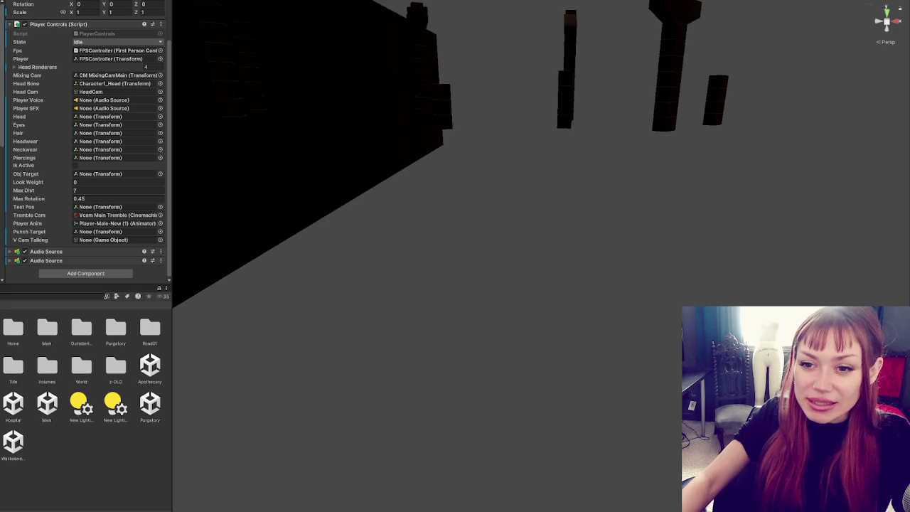
key("Down")
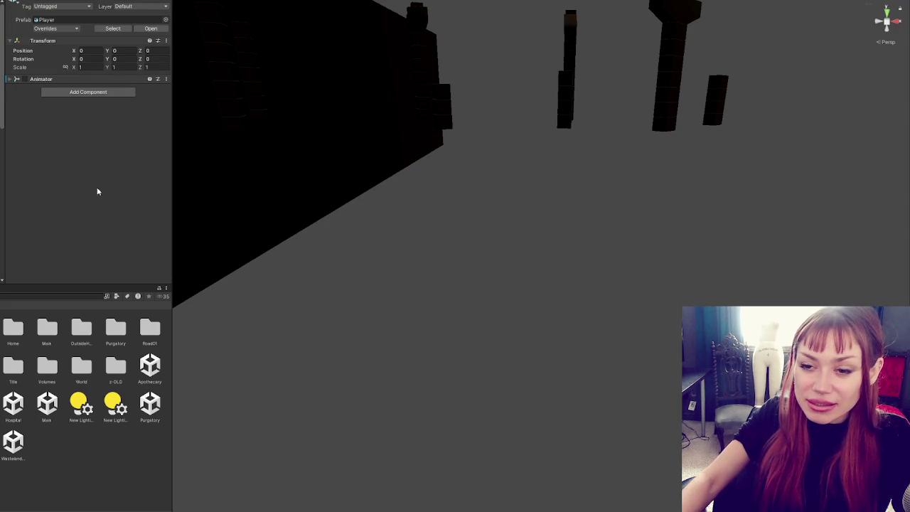
key("Down")
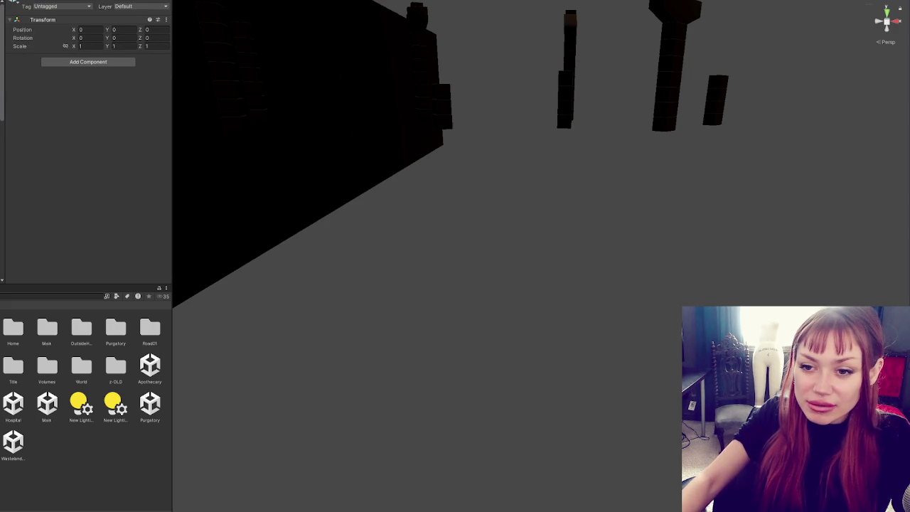
key("Down")
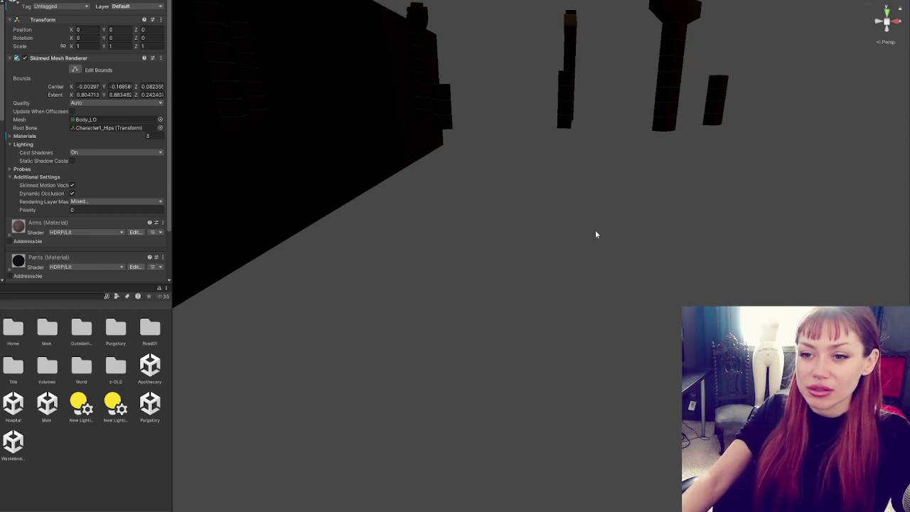
Locate the Body_LO mesh asset in the Player Sept23-2023 folder.
left_click(117, 120)
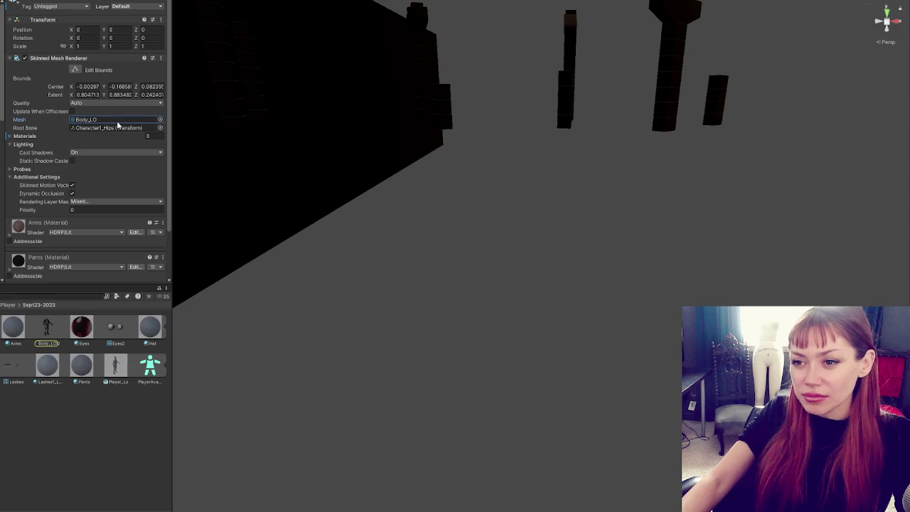
Reveal the Body_LO model file in Explorer and bring up the Windows Start menu.
right_click(14, 83)
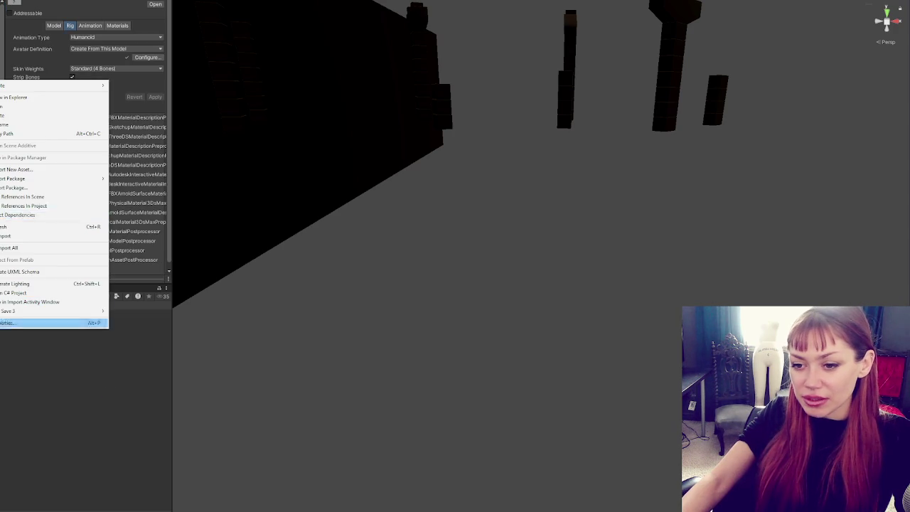
left_click(35, 107)
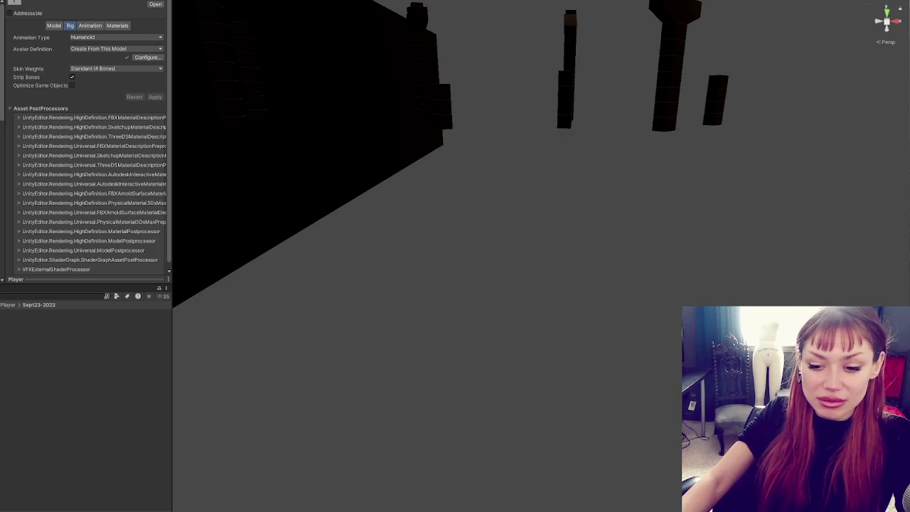
key("super")
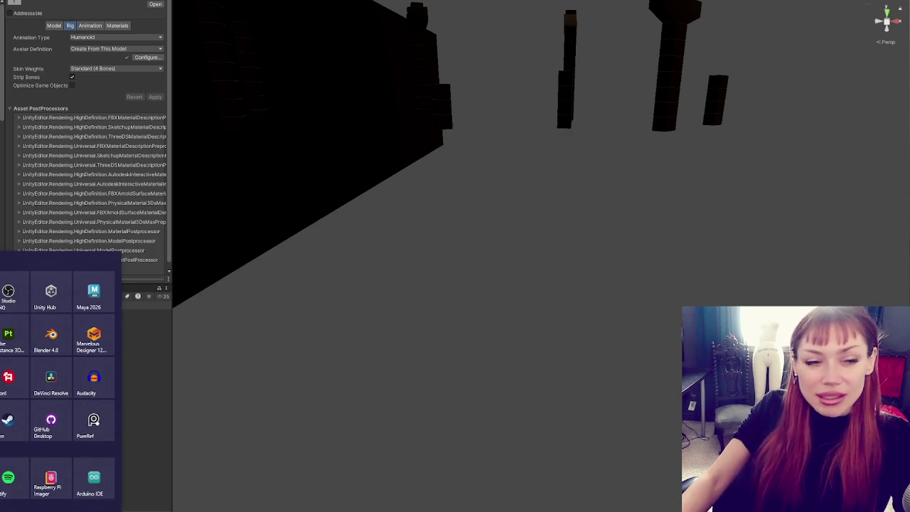
Dismiss the Windows Start menu.
key("Escape")
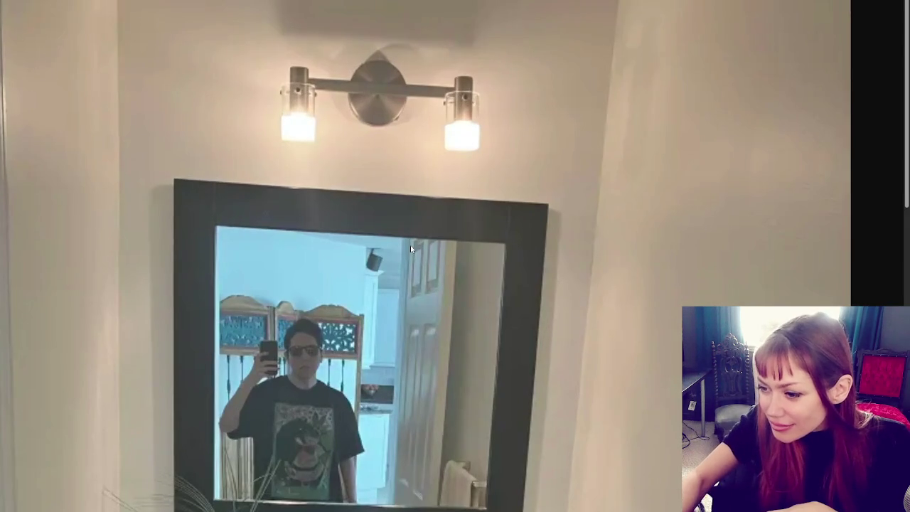
Scroll through the bathroom mirror photo in the Photo viewer.
scroll(410, 245, "down", 2)
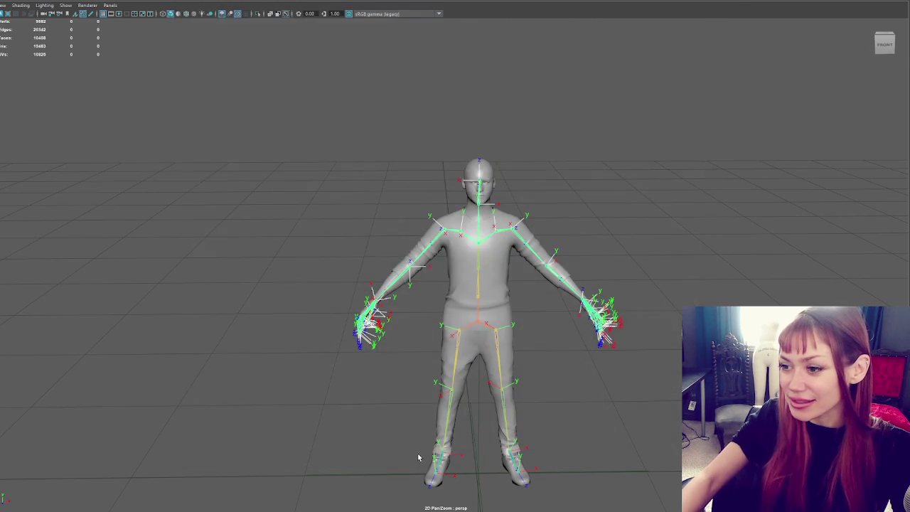
scroll(647, 289, "up", 3)
mouse_move(653, 177)
left_mouse_down("alt")
mouse_move(590, 210)
mouse_move(761, 205)
mouse_move(710, 205)
left_mouse_up("alt")
scroll(357, 112, "up", 2)
left_click(356, 112)
left_click_drag(357, 112, 422, 153, "alt")
left_click(459, 227)
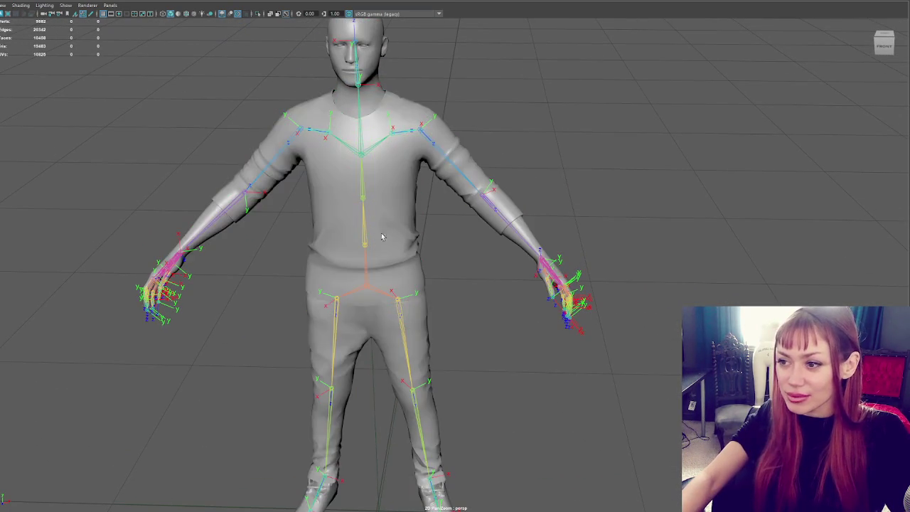
left_click(425, 245)
mouse_move(426, 245)
left_mouse_down("alt")
mouse_move(518, 258)
mouse_move(478, 261)
mouse_move(512, 265)
left_mouse_up("alt")
right_click_drag(512, 266, 565, 275, "alt")
mouse_move(565, 274)
left_mouse_down("alt")
mouse_move(602, 264)
mouse_move(480, 264)
left_mouse_up("alt")
left_click(480, 264)
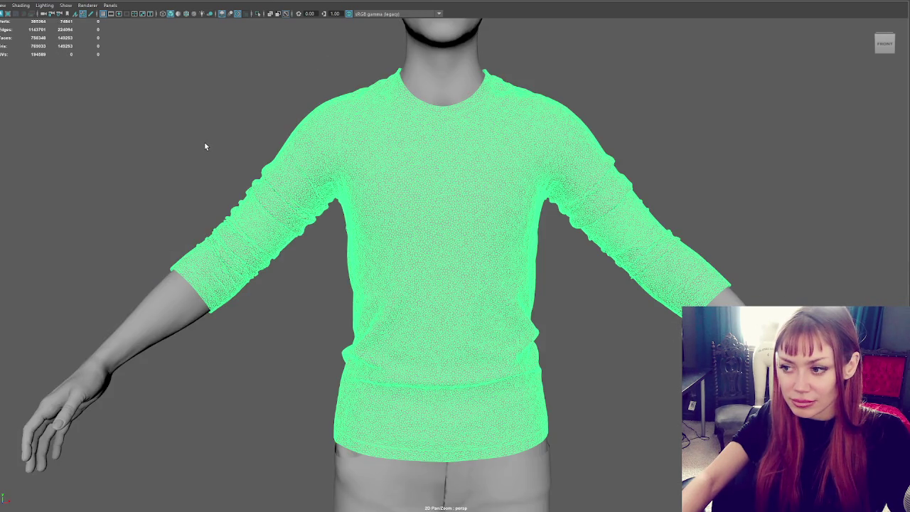
Select the rig's root control at the feet with the universal manipulator active.
mouse_move(294, 184)
left_mouse_down("alt")
mouse_move(361, 203)
mouse_move(334, 212)
left_mouse_up("alt")
left_click_drag(286, 95, 602, 297)
left_click(516, 295)
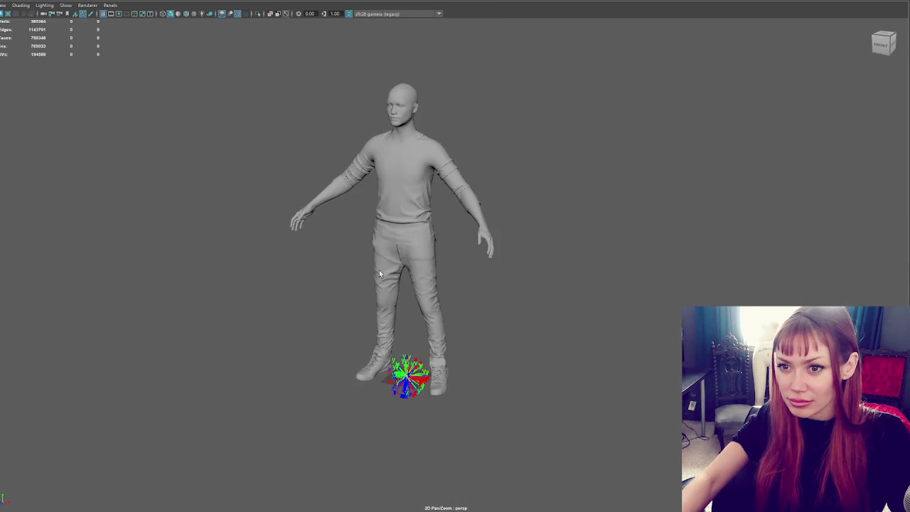
left_click(401, 178)
left_click_drag(286, 78, 512, 405)
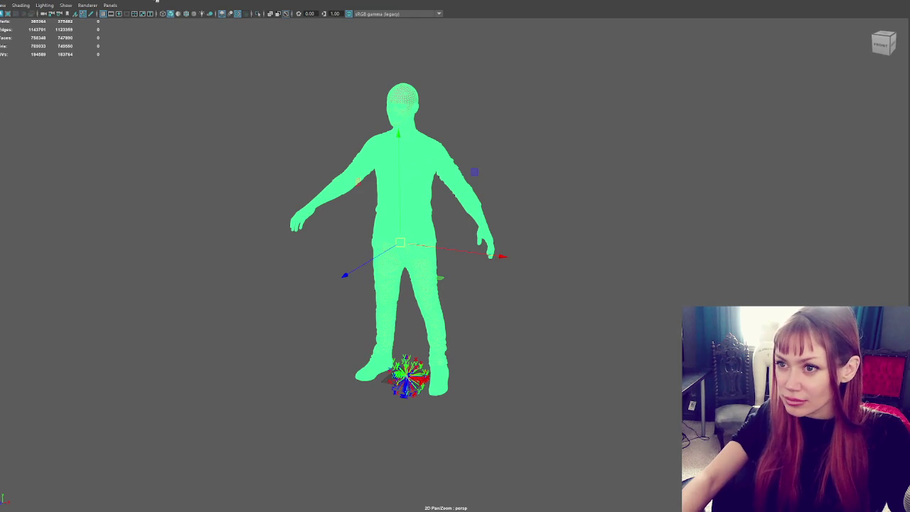
key("e")
left_click(409, 393)
key("ctrl+t")
Zoom and tumble the view toward the character's feet, then frame the figure.
scroll(441, 412, "up", 5)
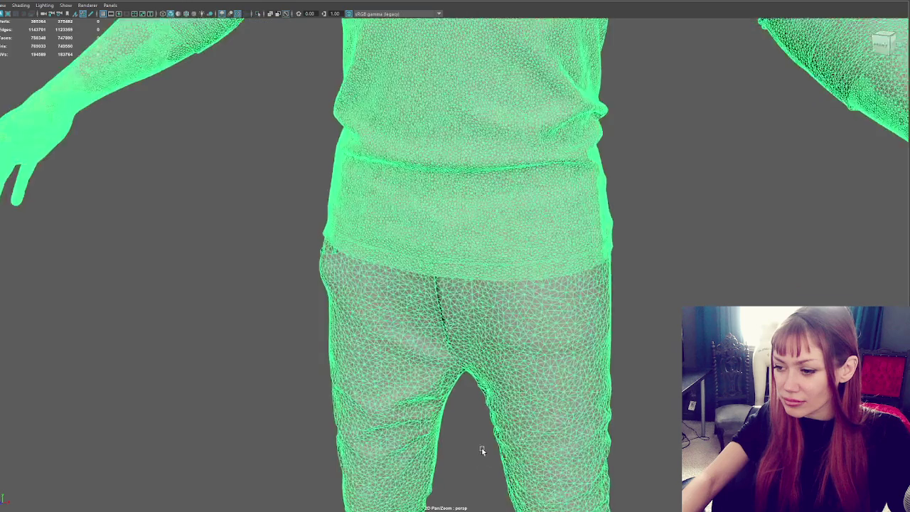
middle_click_drag(483, 447, 426, 234)
scroll(416, 484, "up", 3)
left_click_drag(416, 484, 403, 406, "alt")
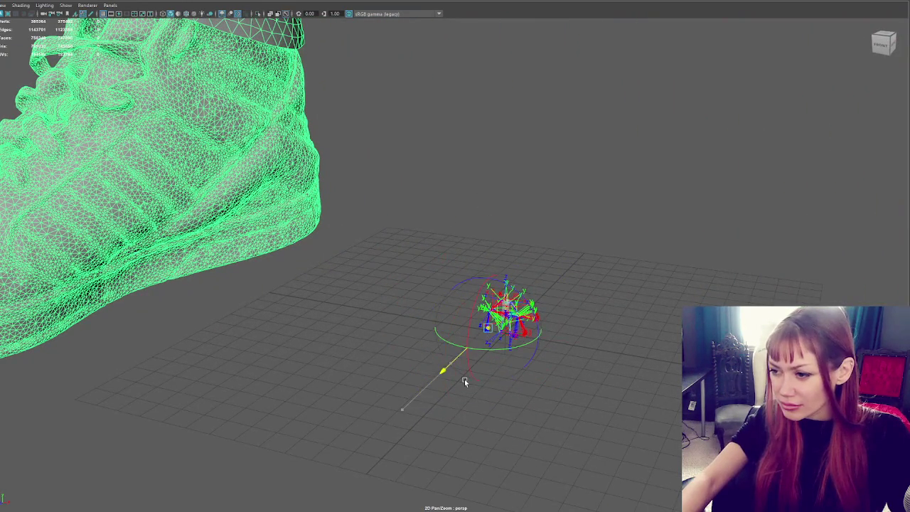
key("a")
scroll(460, 411, "up", 2)
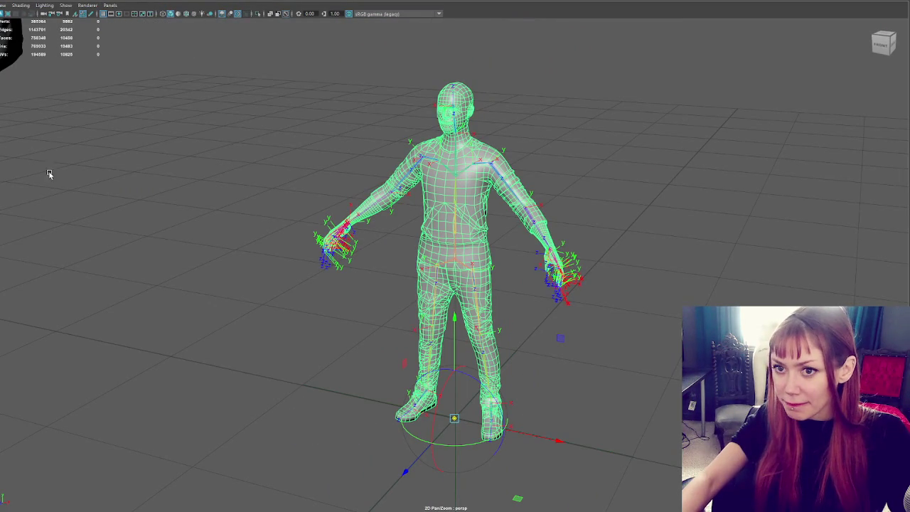
Drag the circle control beneath the character's feet and show its transform values.
left_click(355, 268)
left_click_drag(161, 122, 154, 204, "alt")
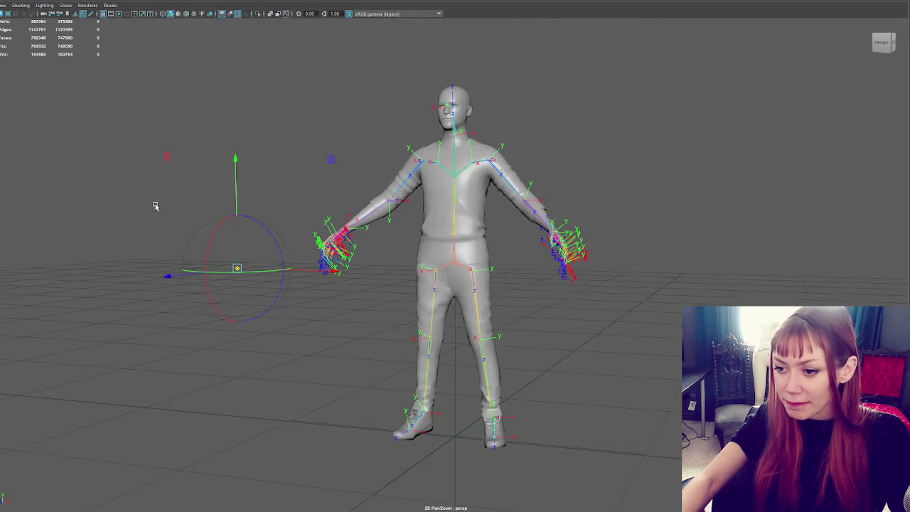
scroll(560, 331, "down", 3)
scroll(560, 331, "down", 3)
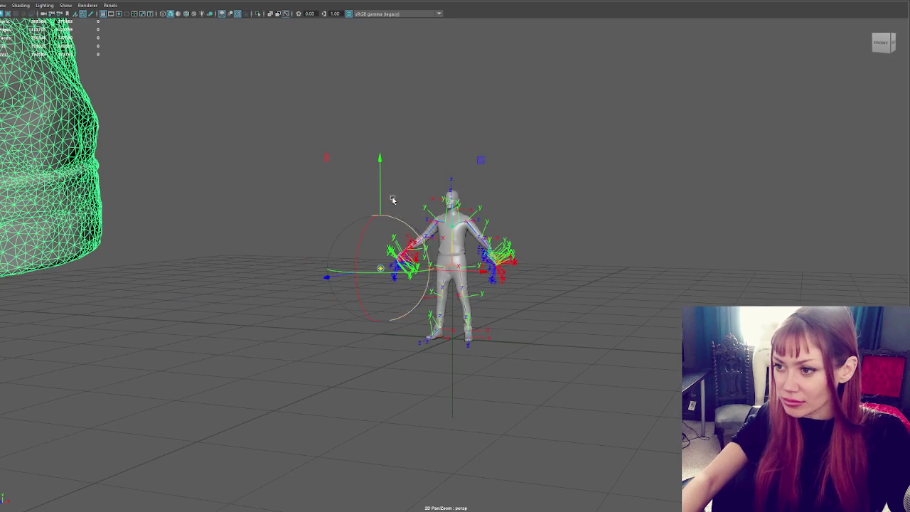
left_click_drag(494, 367, 427, 213, "alt")
mouse_move(290, 345)
left_mouse_down()
mouse_move(546, 348)
mouse_move(552, 319)
mouse_move(649, 272)
left_mouse_up()
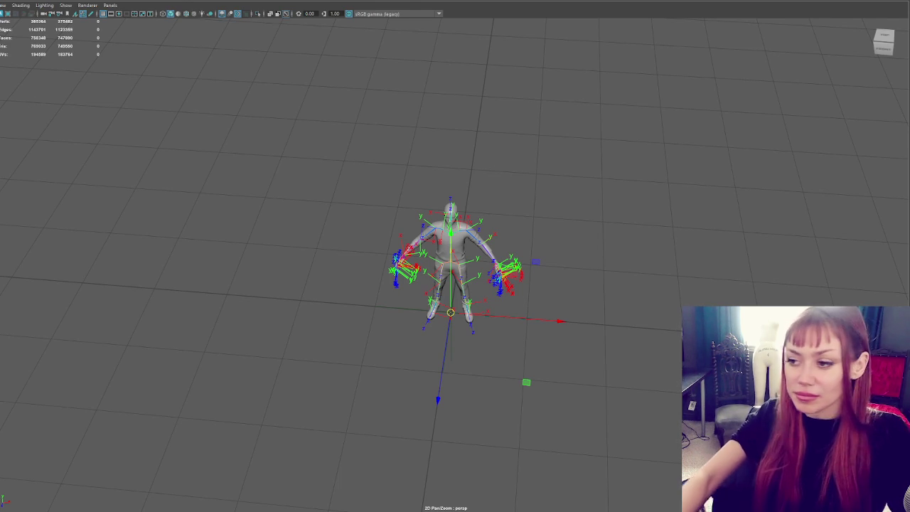
key("ctrl+shift+a")
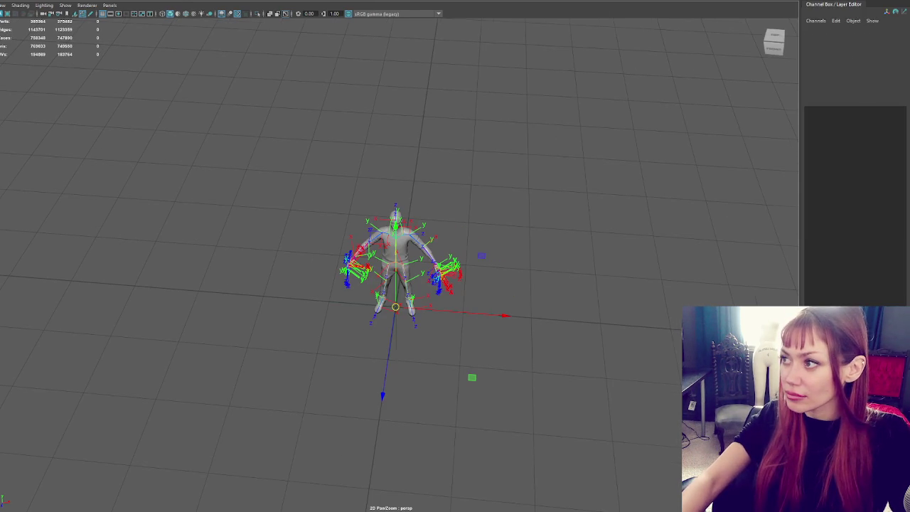
Set Player_High's Scale X, Y and Z to 0.01 in the Channel Box.
left_click(899, 75)
type("0.01")
key("Tab")
type("0.01")
key("Tab")
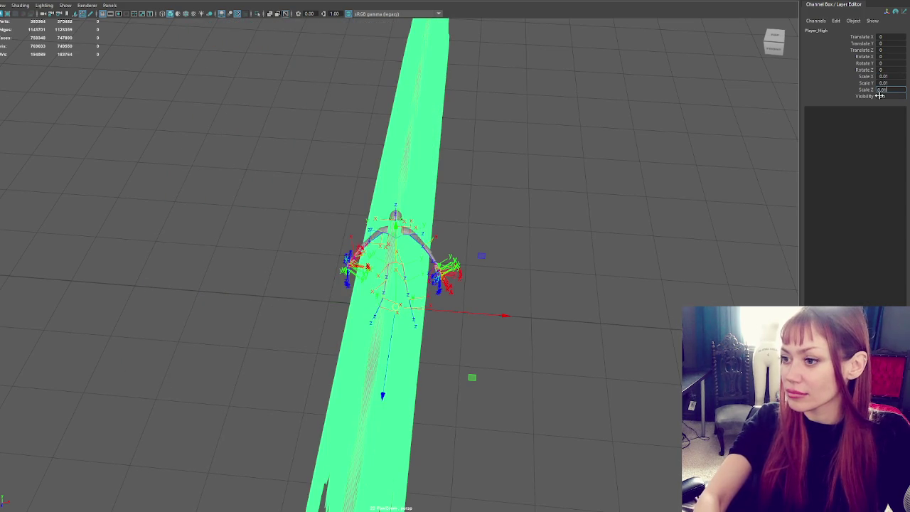
key("Return")
Frame the shrunken mesh, clear the selection and pan up to the torso and head.
key("f")
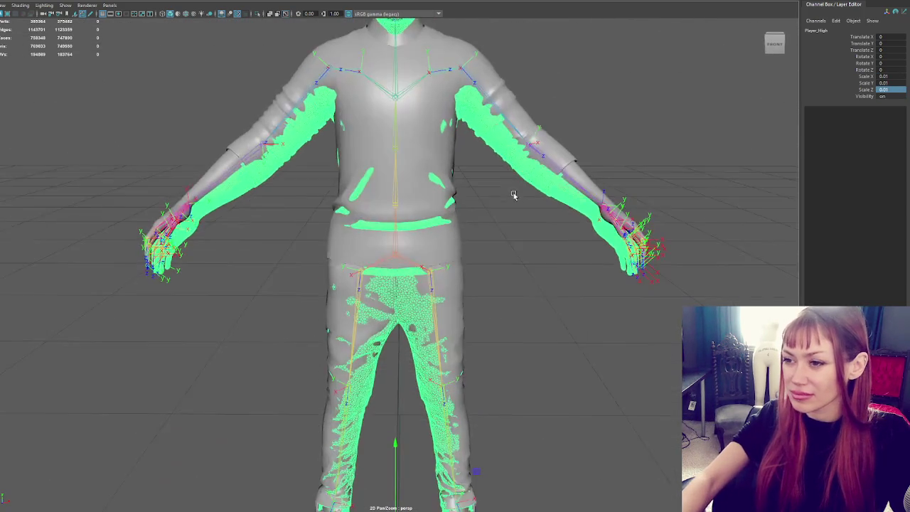
scroll(513, 195, "down", 1)
scroll(526, 137, "down", 3)
scroll(537, 190, "up", 3)
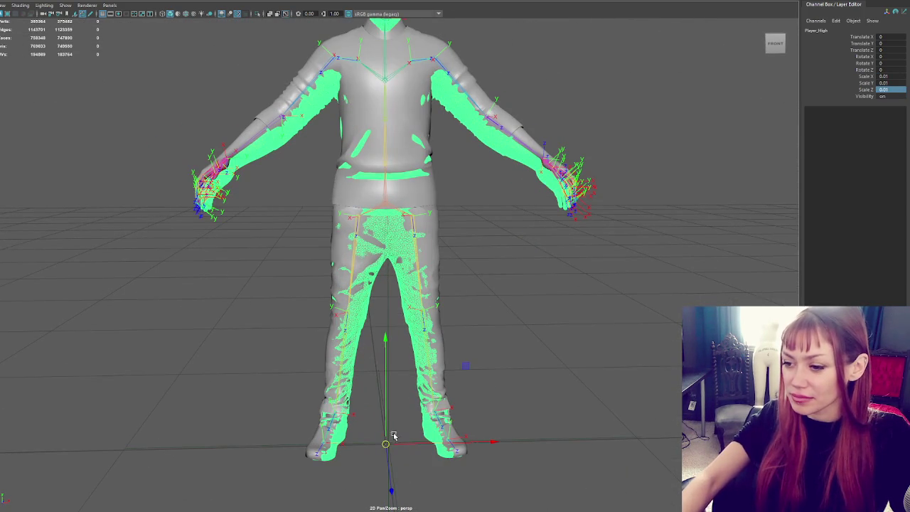
left_click_drag(384, 444, 399, 442)
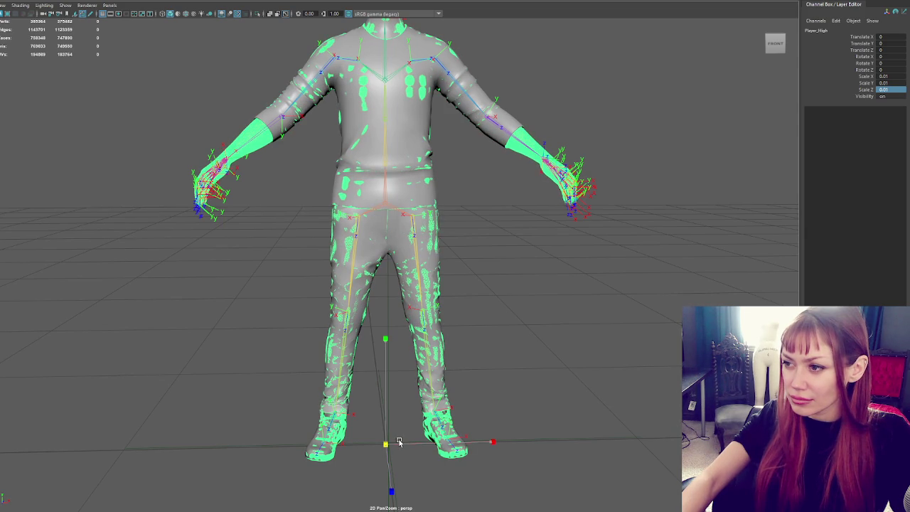
left_click(593, 321)
scroll(525, 239, "up", 3)
middle_click_drag(525, 240, 426, 294, "alt")
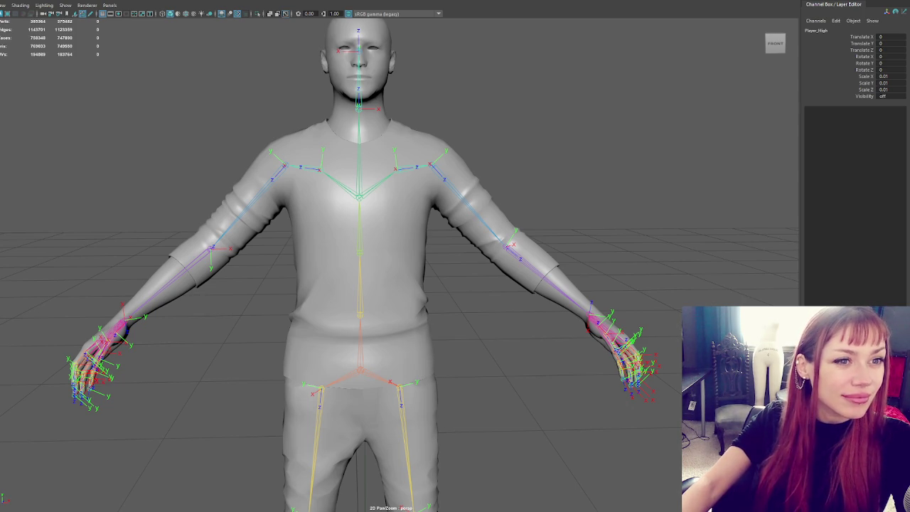
Switch to the web browser, move the portfolio website window into place and scroll down.
key("alt+Tab")
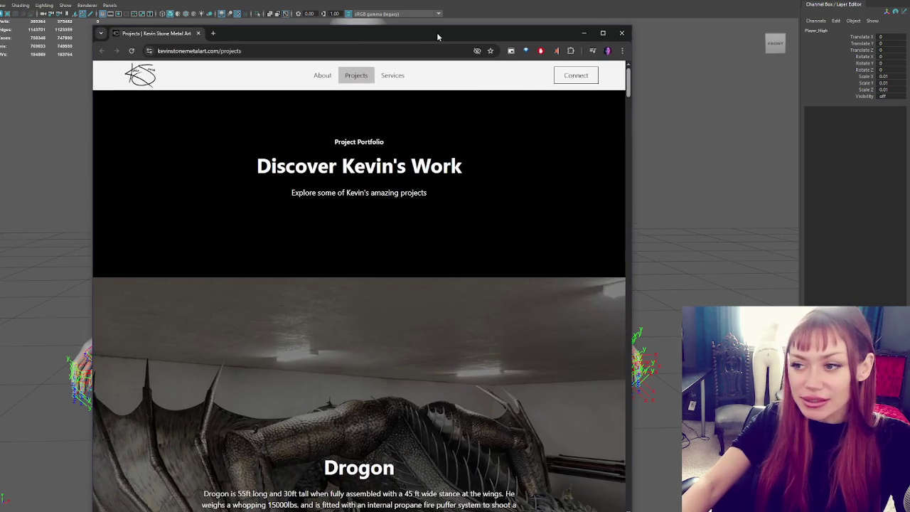
mouse_move(436, 32)
left_mouse_down()
mouse_move(510, 6)
mouse_move(590, 1)
left_mouse_up()
scroll(582, 249, "down", 5)
scroll(805, 272, "down", 1)
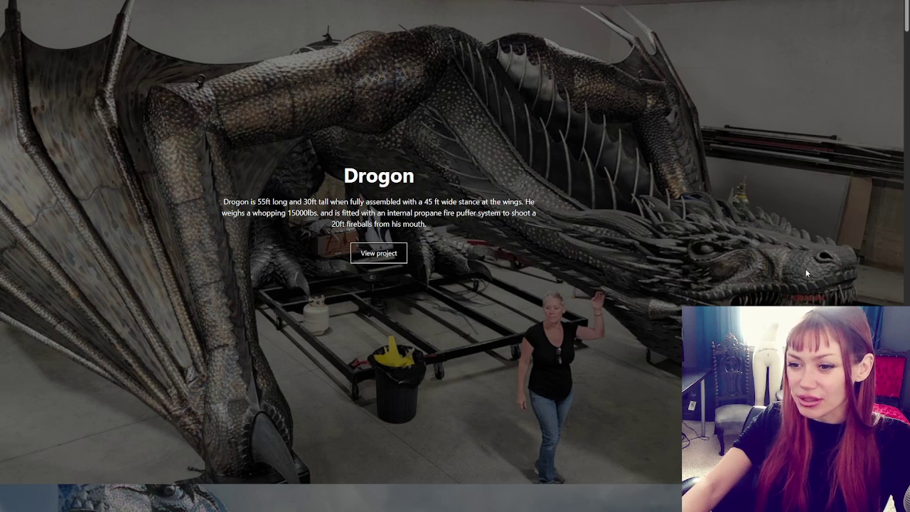
Scroll down the sculpture portfolio past the eagle pieces to the commissions footer.
scroll(806, 272, "down", 1)
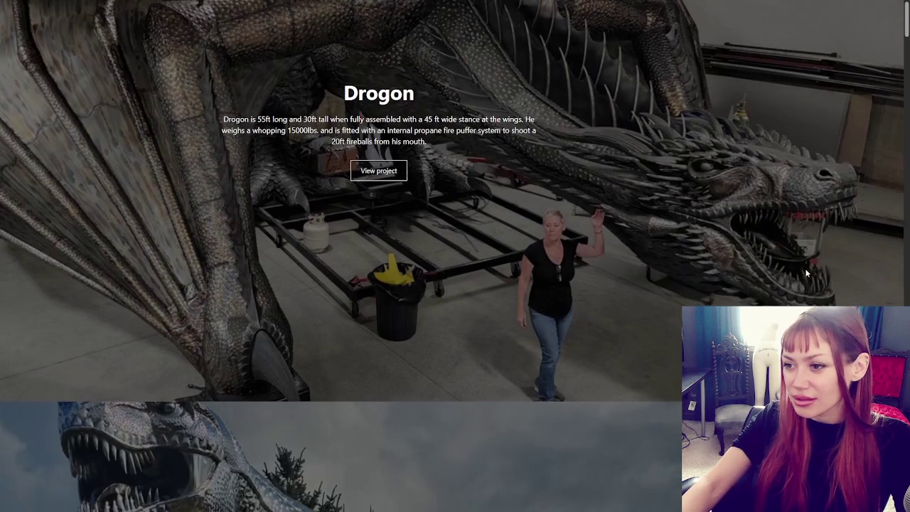
scroll(807, 272, "down", 4)
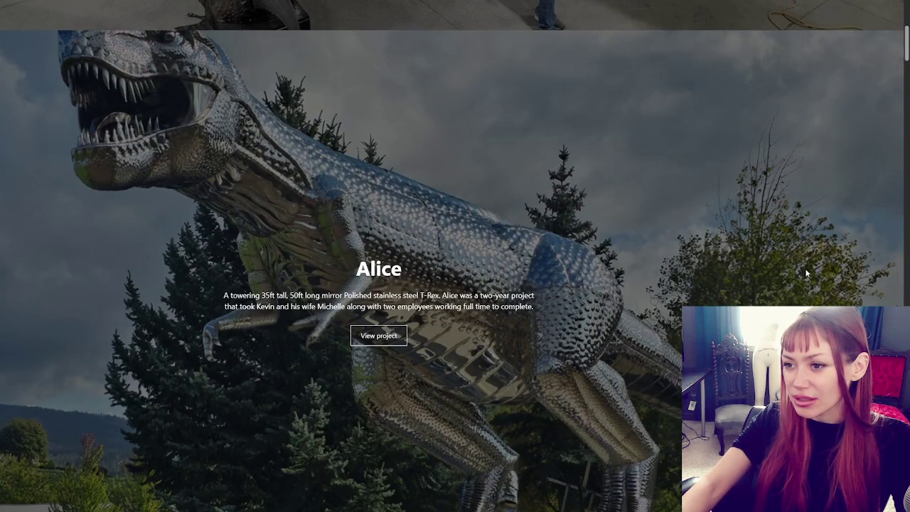
scroll(807, 272, "down", 2)
scroll(808, 271, "down", 3)
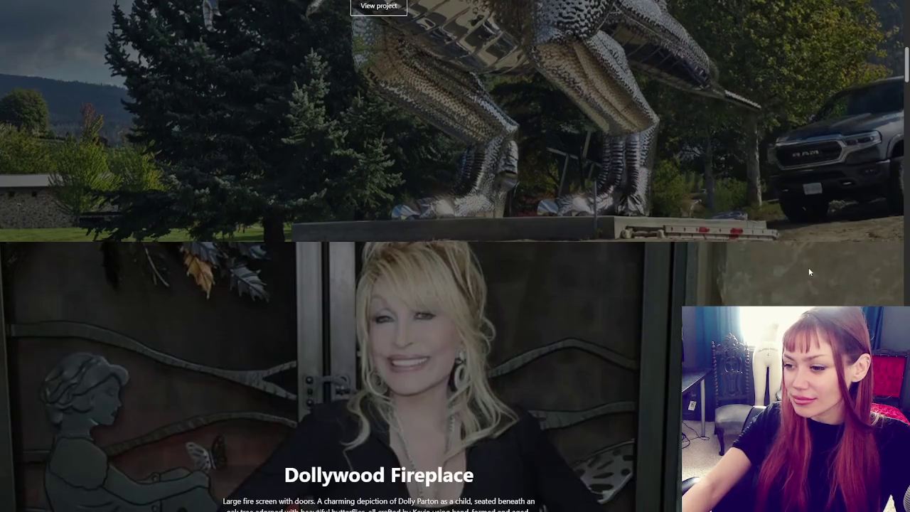
scroll(808, 272, "down", 2)
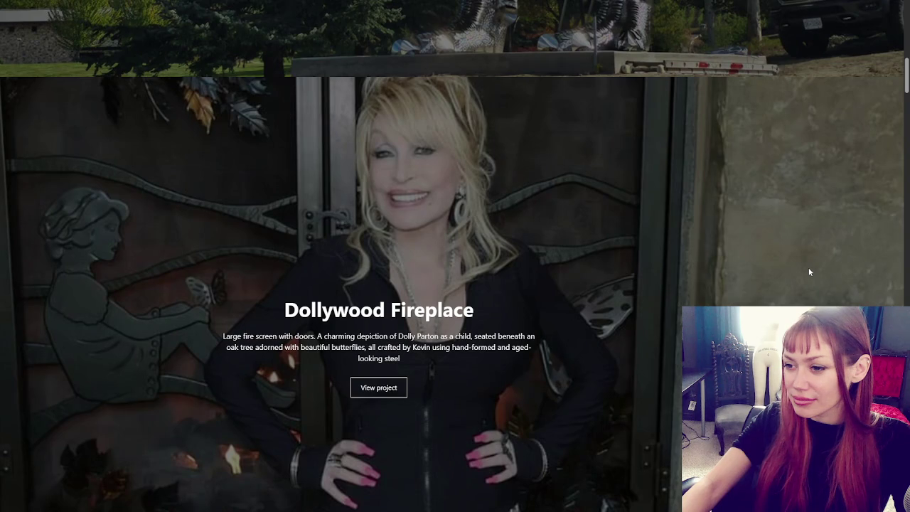
scroll(808, 271, "down", 1)
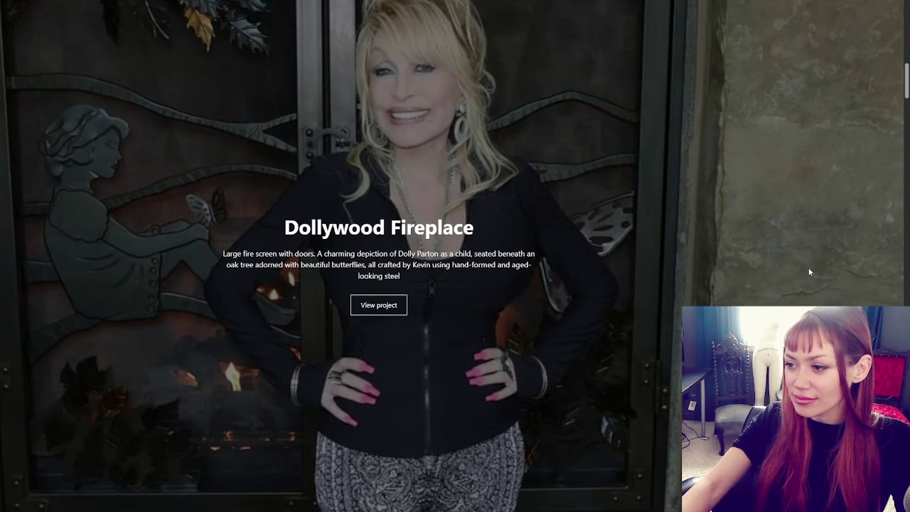
scroll(808, 271, "down", 2)
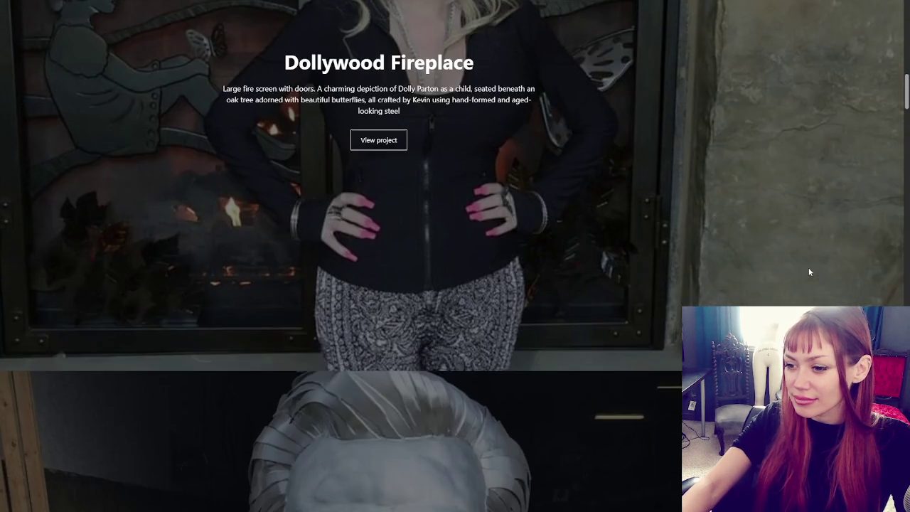
scroll(808, 271, "down", 3)
scroll(808, 272, "down", 2)
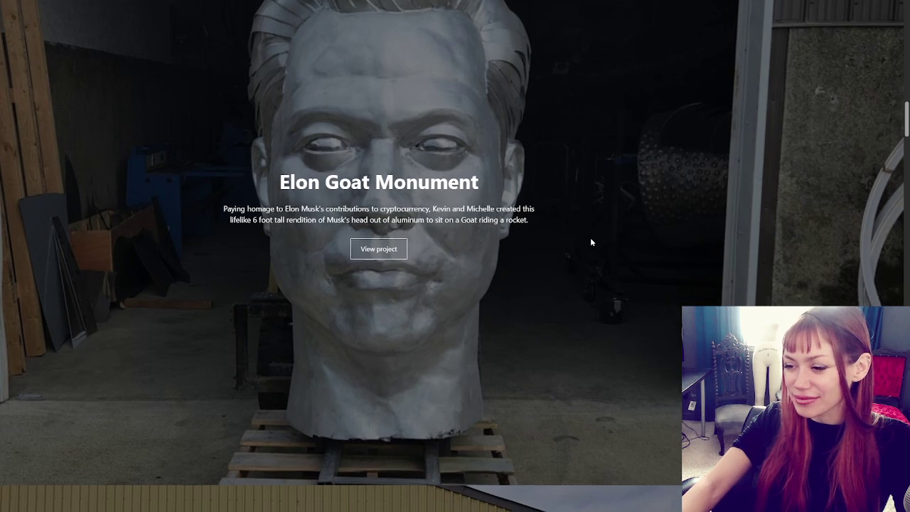
scroll(590, 242, "down", 5)
scroll(587, 253, "down", 2)
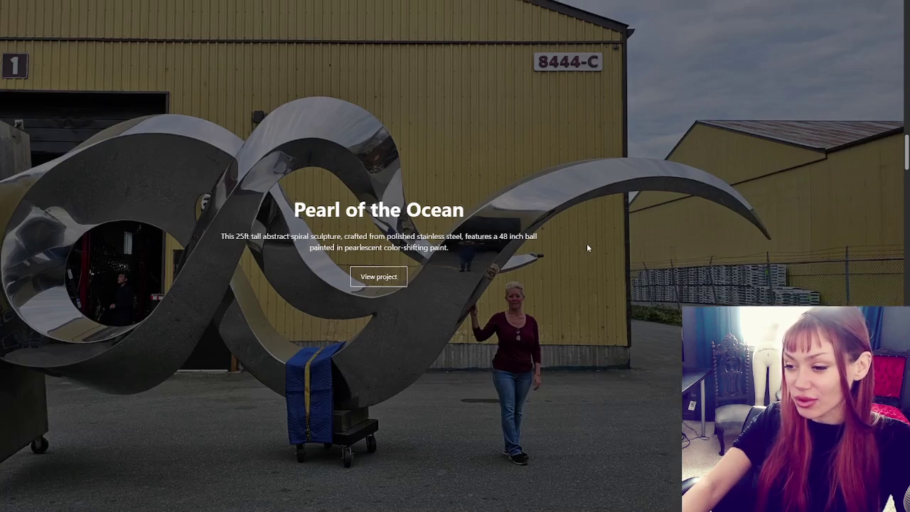
scroll(588, 248, "down", 1)
scroll(587, 247, "down", 5)
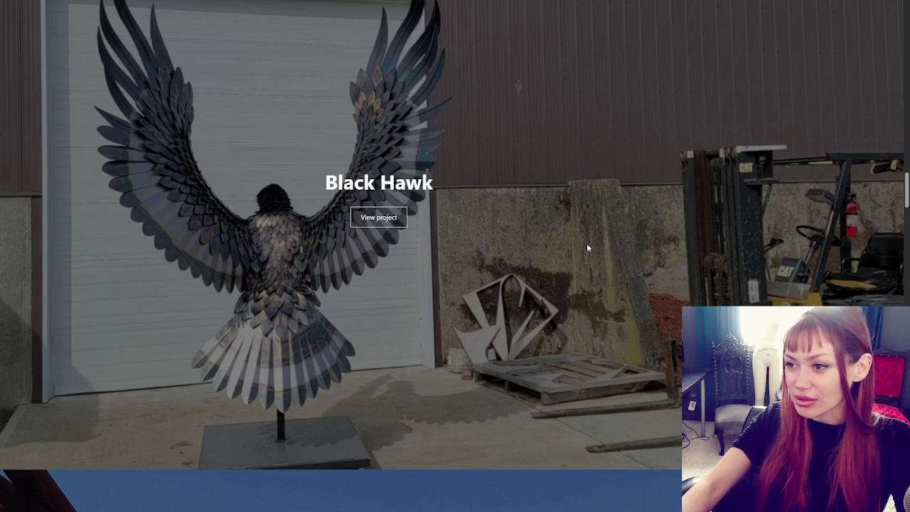
scroll(587, 247, "down", 3)
scroll(587, 248, "down", 3)
scroll(587, 247, "down", 3)
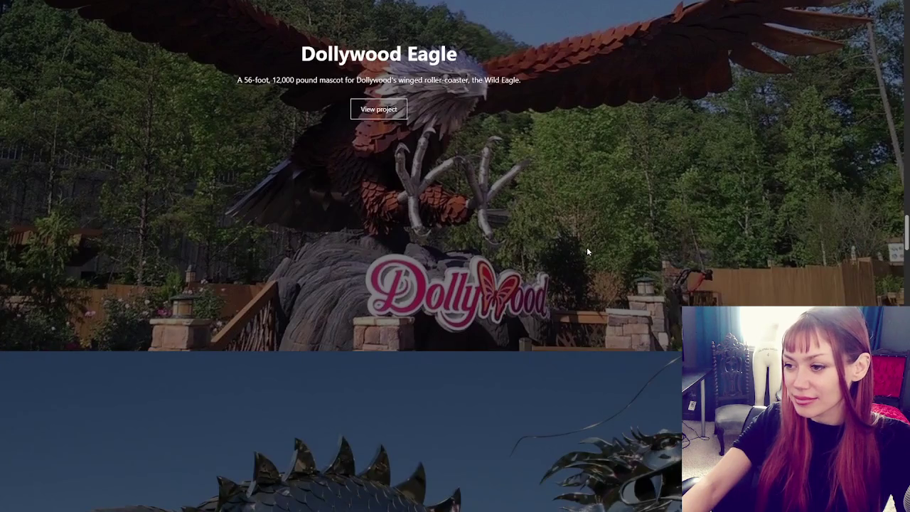
scroll(587, 247, "down", 3)
scroll(587, 247, "down", 3)
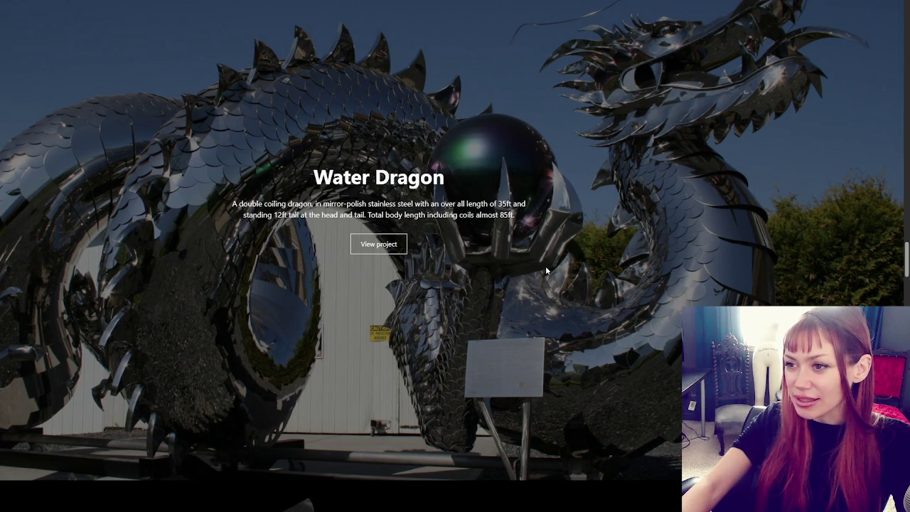
scroll(546, 270, "down", 2)
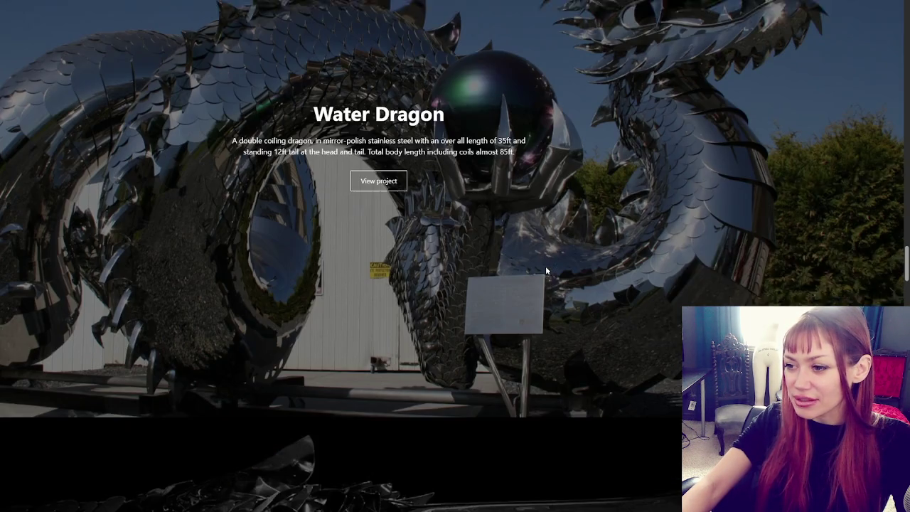
scroll(546, 270, "up", 2)
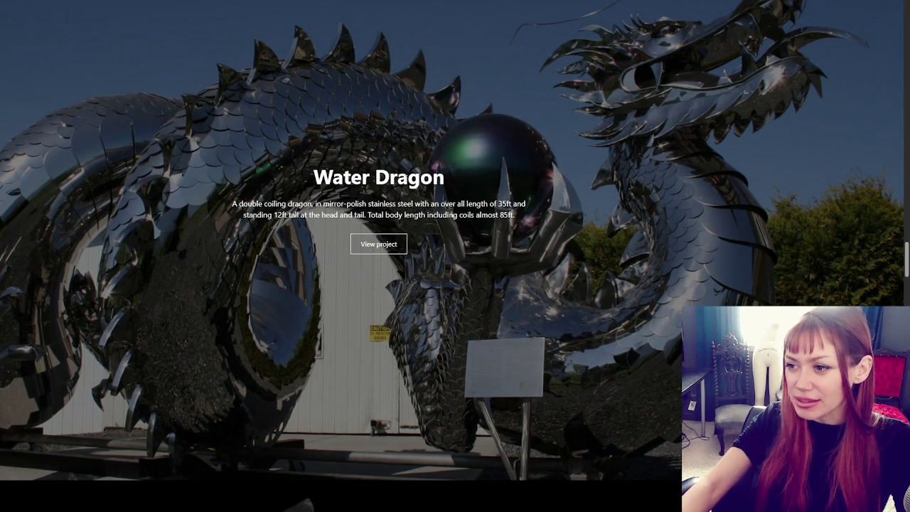
scroll(230, 178, "down", 5)
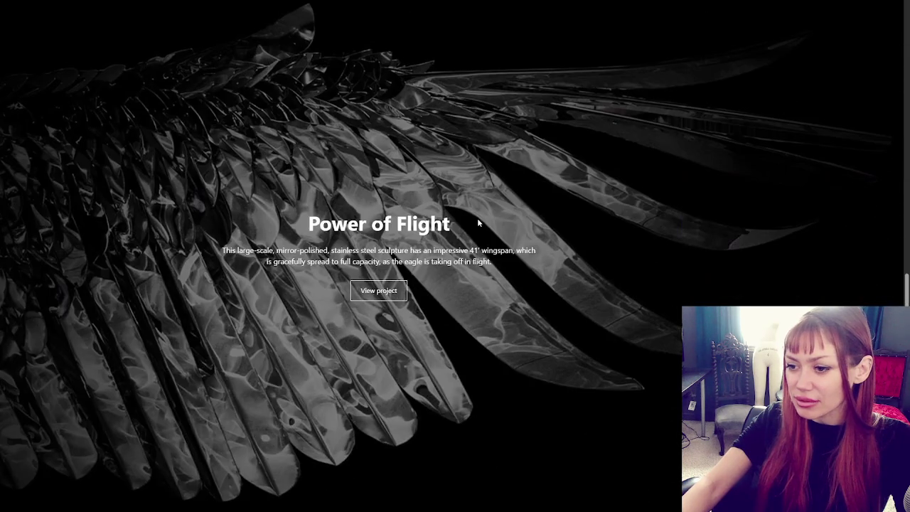
scroll(478, 222, "down", 2)
scroll(478, 222, "down", 3)
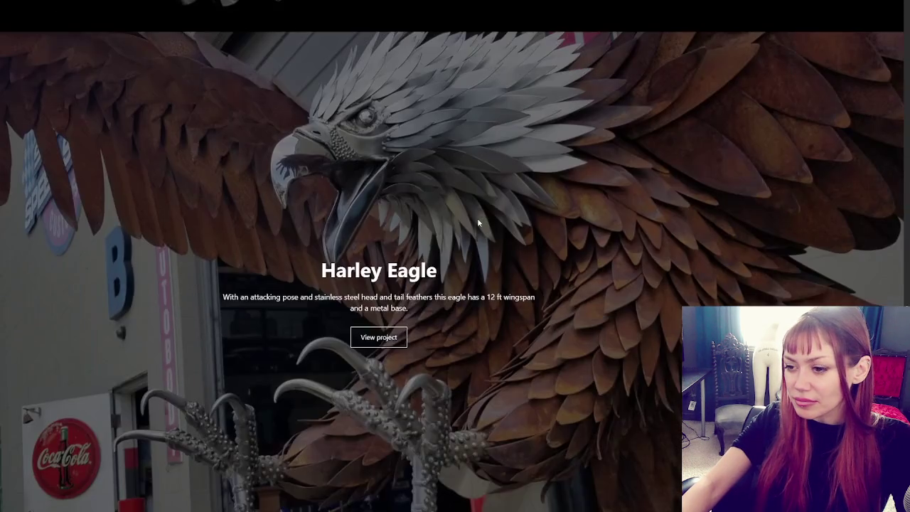
scroll(478, 223, "down", 3)
scroll(478, 223, "down", 3)
scroll(477, 225, "down", 3)
scroll(478, 221, "down", 3)
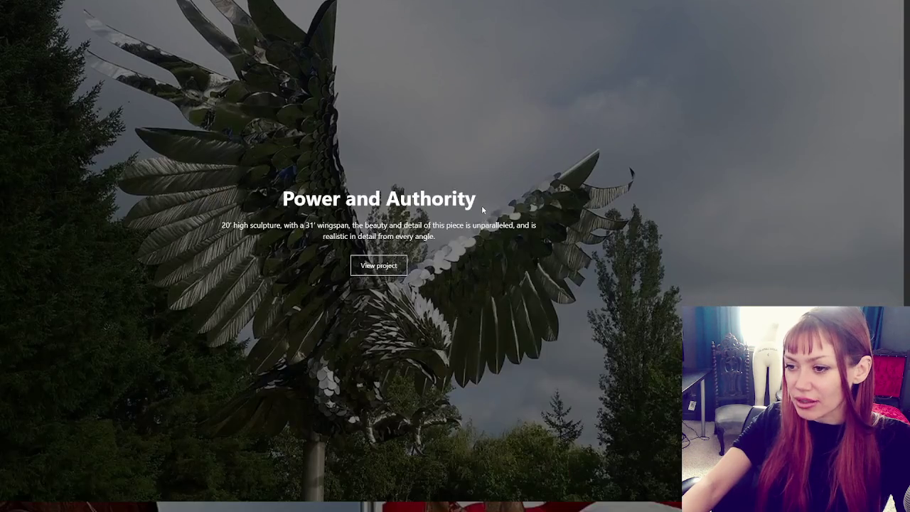
scroll(479, 219, "down", 3)
scroll(480, 216, "down", 3)
scroll(480, 214, "down", 3)
scroll(478, 228, "down", 3)
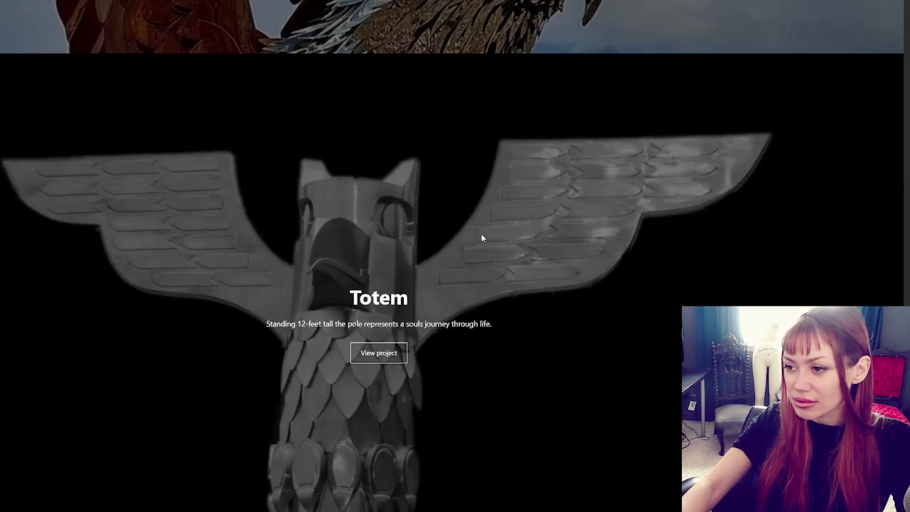
scroll(481, 238, "down", 3)
scroll(483, 237, "down", 3)
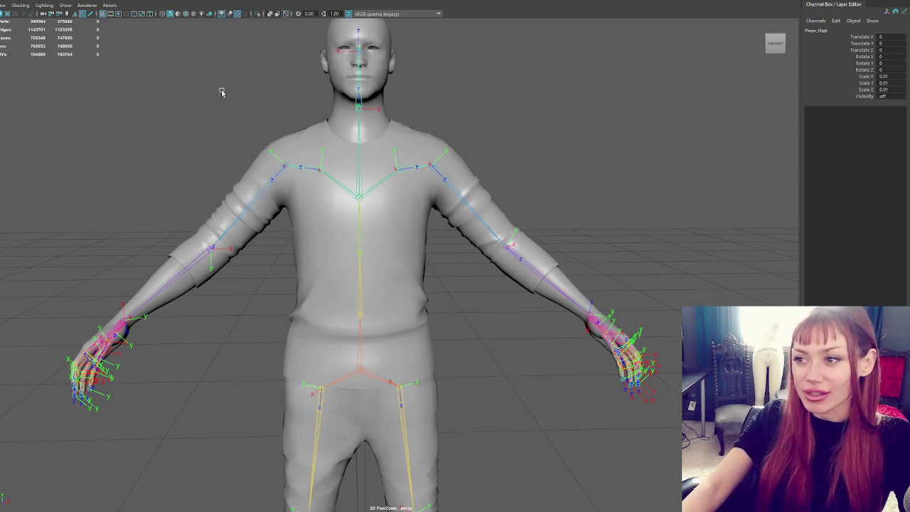
Select the low-poly body, then unhide Player_High and display it in the viewport.
left_click(274, 130)
mouse_move(274, 130)
left_mouse_down("alt")
mouse_move(370, 142)
mouse_move(274, 135)
left_mouse_up("alt")
left_click(355, 284)
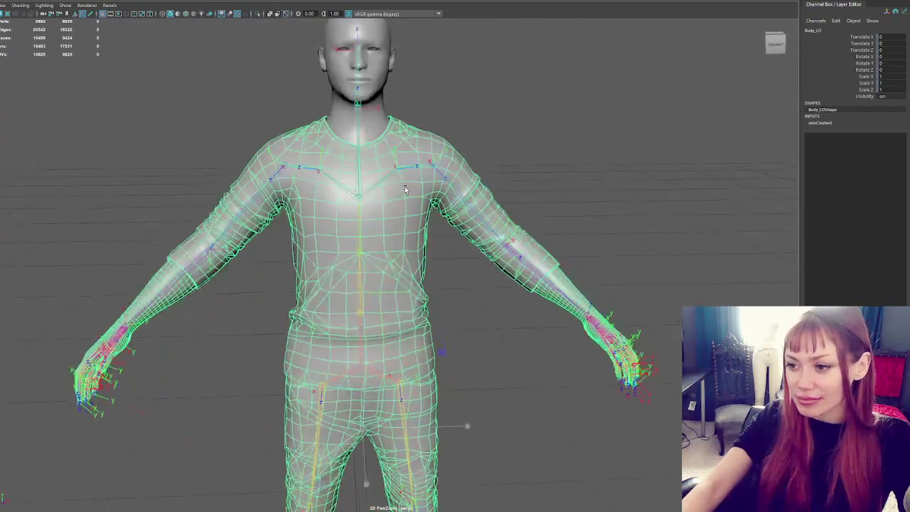
key("Up")
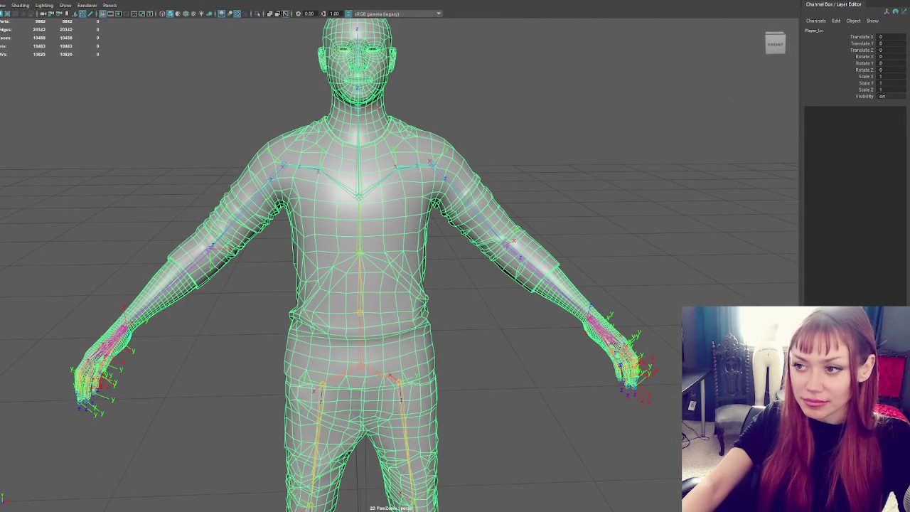
key("Right")
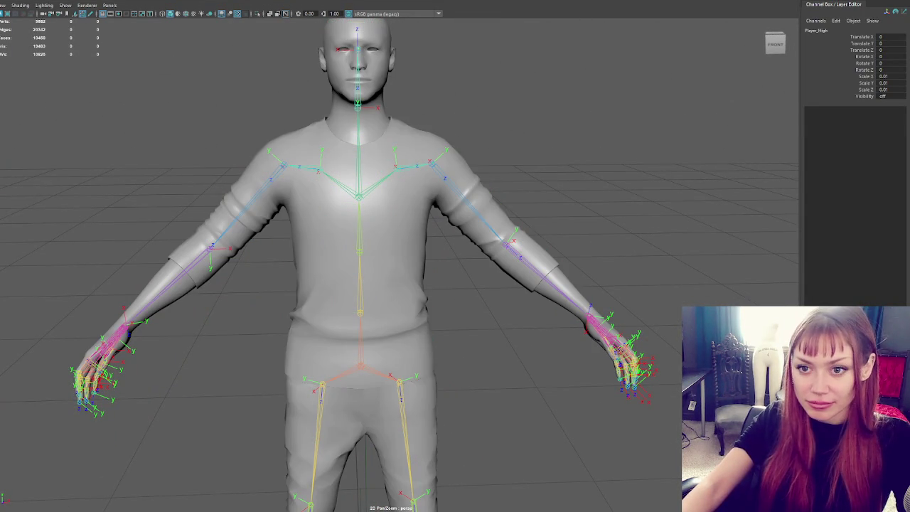
key("shift+h")
left_click(170, 14)
left_click(260, 106)
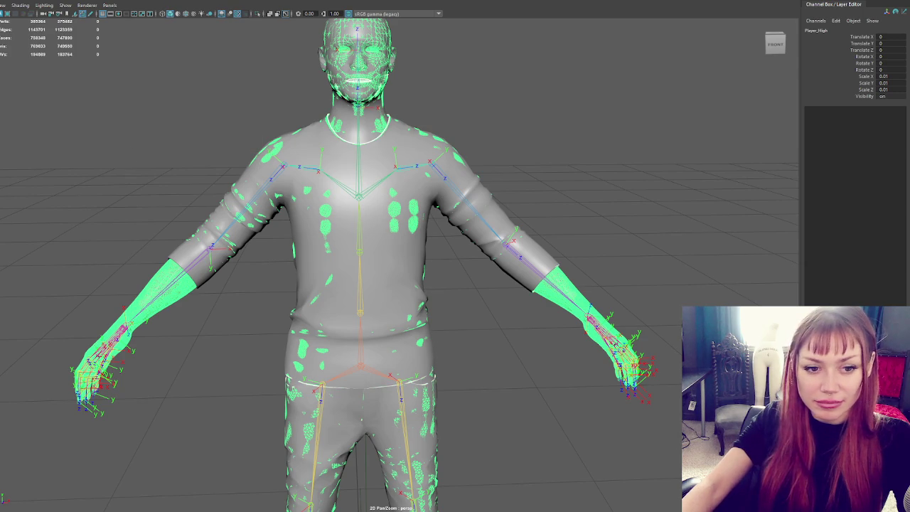
Select the whole skeleton, hide it with Ctrl+H, and reselect the low-poly body mesh.
left_click(348, 216)
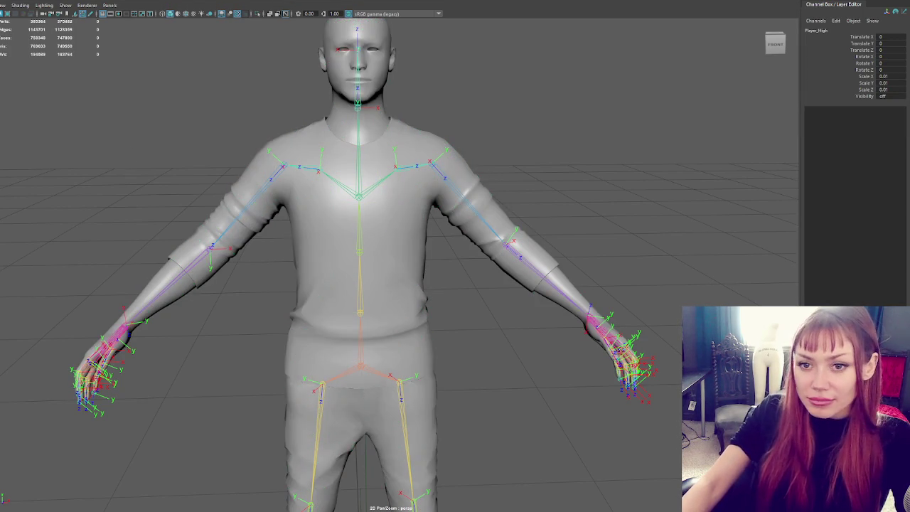
left_click(284, 165)
left_click(296, 202)
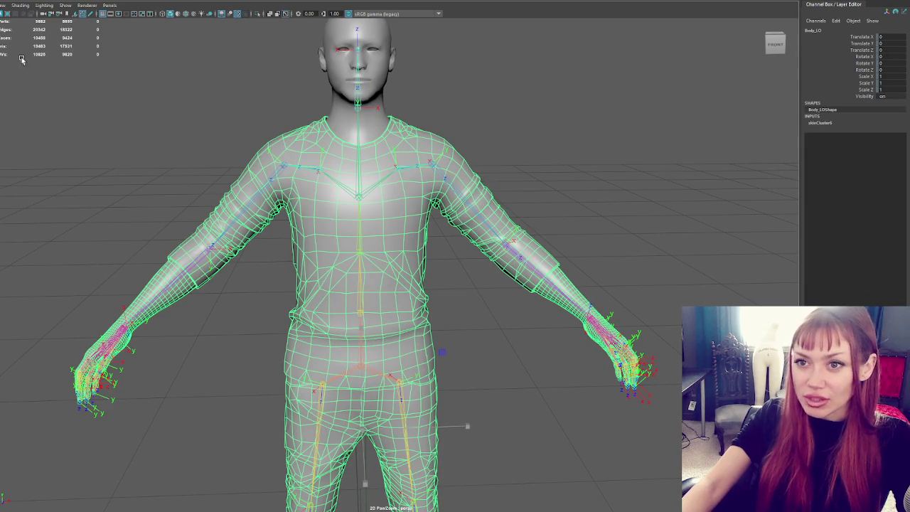
key("ctrl+h")
left_click(341, 215)
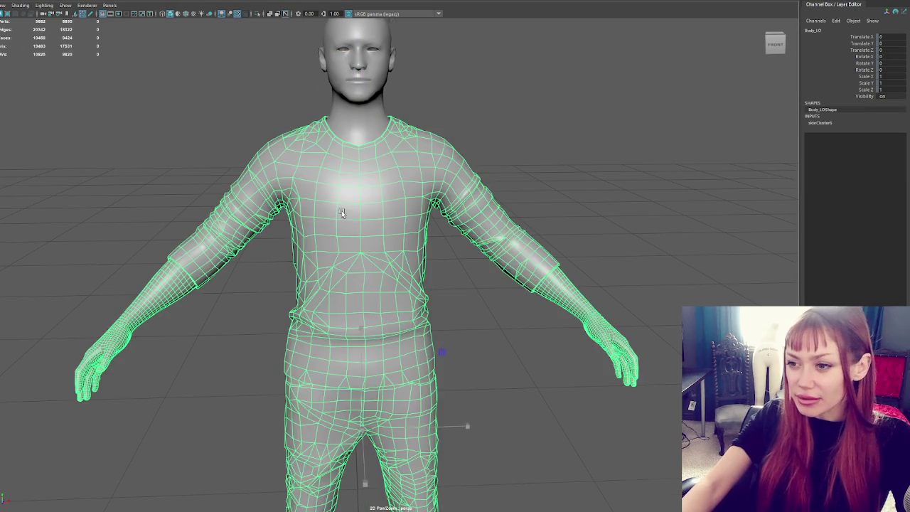
Orbit around to the front of the right shoulder and clear the mesh selection.
scroll(341, 215, "up", 3)
scroll(297, 192, "up", 2)
mouse_move(297, 192)
left_mouse_down("alt")
mouse_move(349, 178)
mouse_move(489, 173)
left_mouse_up("alt")
scroll(384, 214, "up", 2)
scroll(384, 214, "up", 2)
mouse_move(386, 223)
left_mouse_down("alt")
mouse_move(396, 263)
mouse_move(244, 251)
mouse_move(201, 218)
mouse_move(394, 221)
left_mouse_up("alt")
scroll(201, 218, "down", 2)
left_click(540, 107)
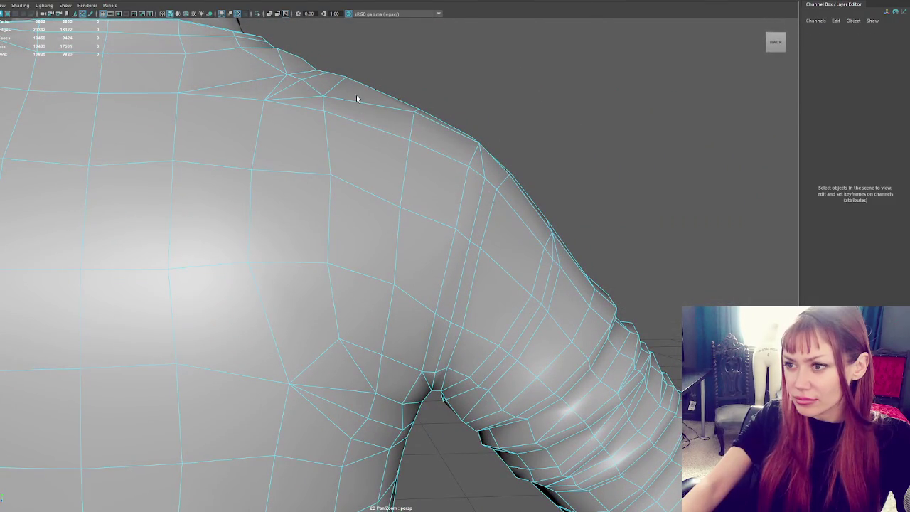
Select a strip of faces along the right shoulder seam and delete them.
left_click(298, 93)
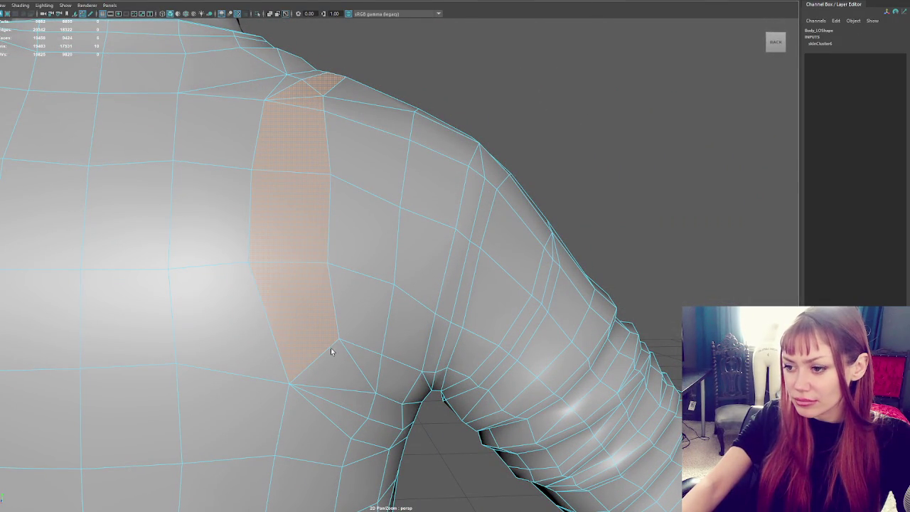
left_click(359, 404, "shift")
mouse_move(359, 404)
left_mouse_down("alt")
mouse_move(331, 300)
mouse_move(332, 321)
left_mouse_up("alt")
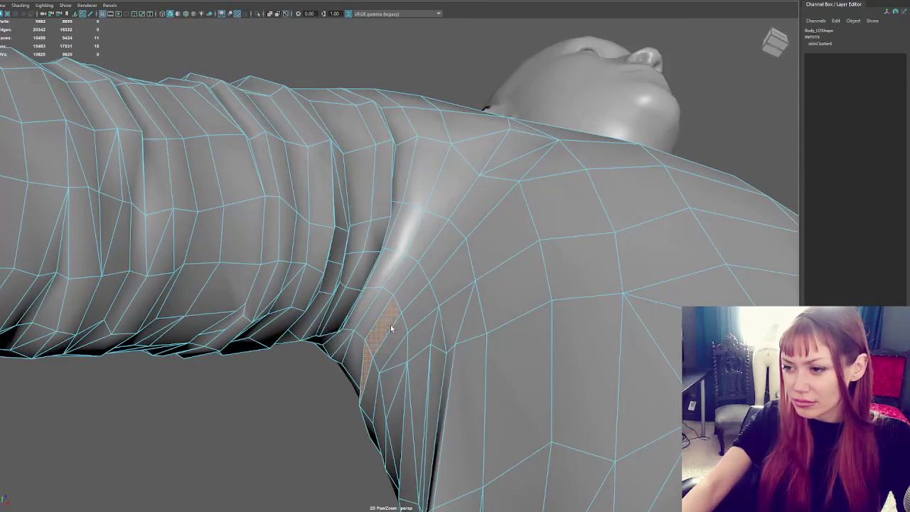
left_click_drag(390, 324, 413, 367, "alt")
left_click(440, 364, "shift")
left_click(481, 312, "shift")
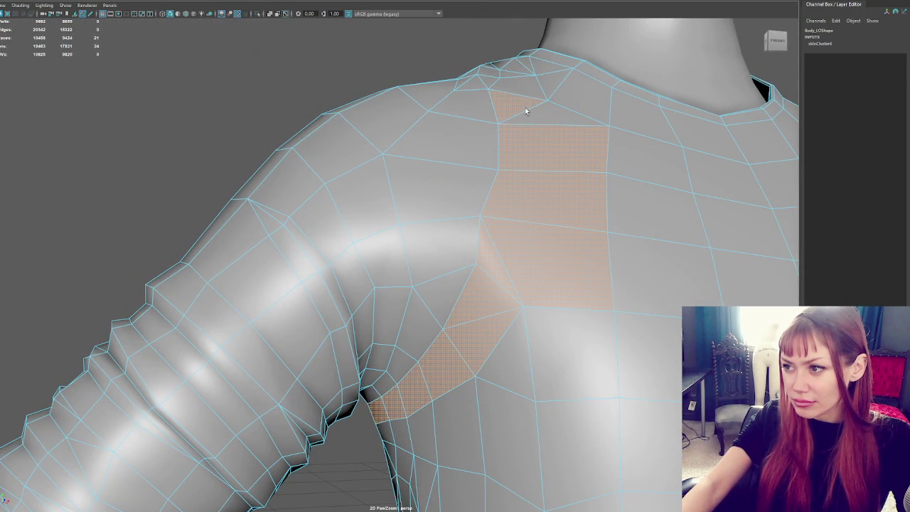
left_click_drag(562, 98, 557, 147, "alt")
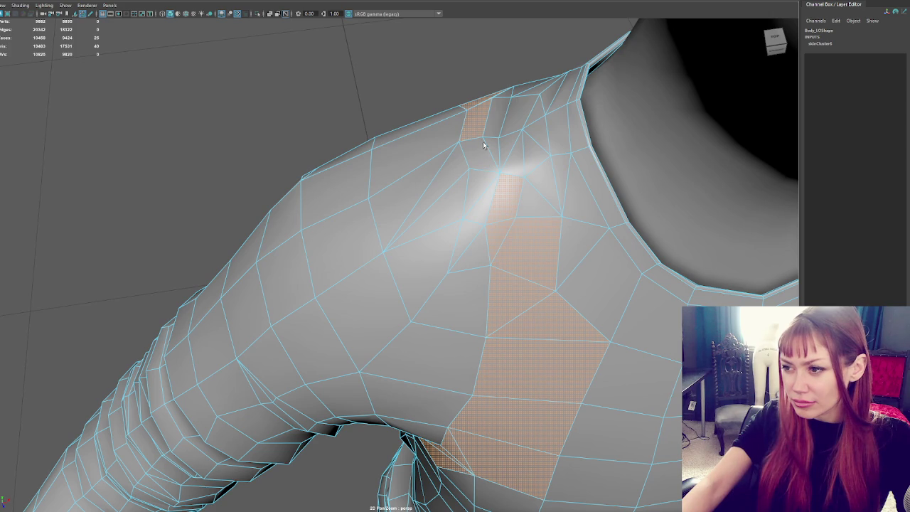
left_click_drag(497, 142, 335, 197, "alt")
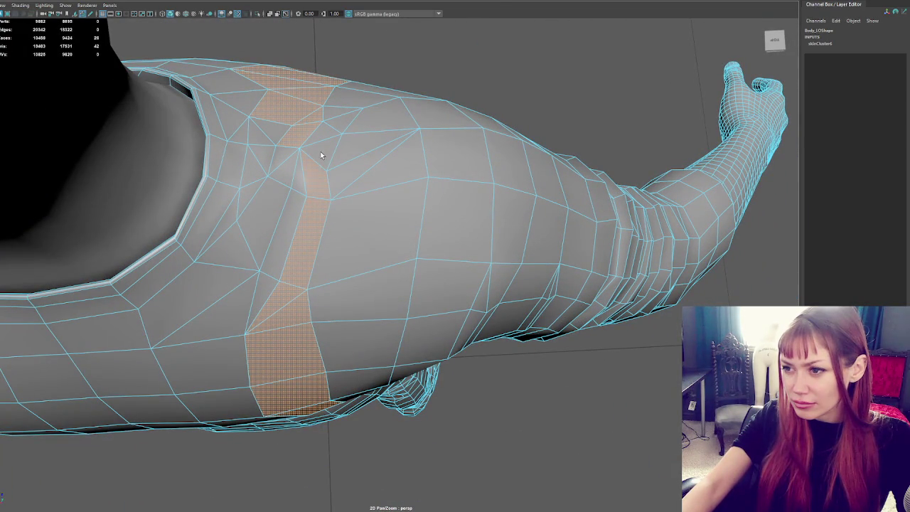
left_click_drag(462, 125, 292, 90, "alt")
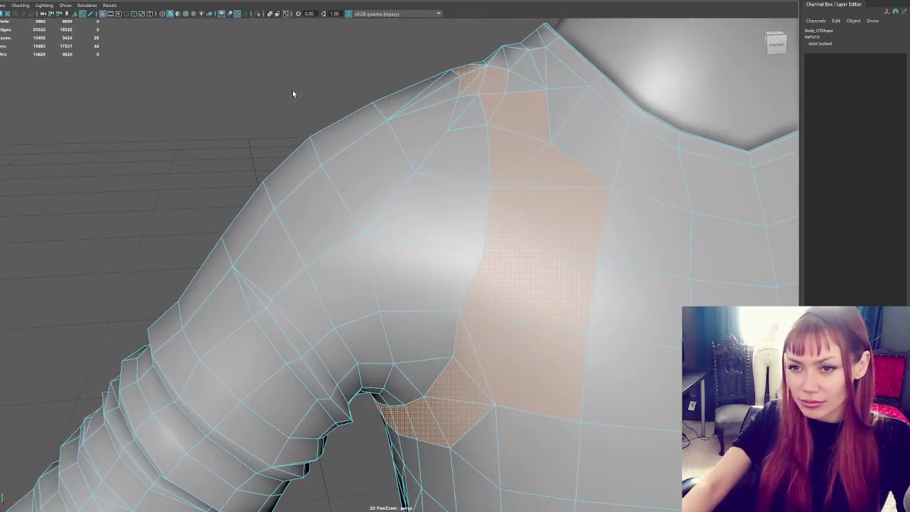
key("Delete")
Frame the body and start selecting faces around the other shoulder and chest.
key("f")
scroll(372, 238, "up", 5)
left_click_drag(373, 234, 464, 250, "alt")
left_click(401, 229)
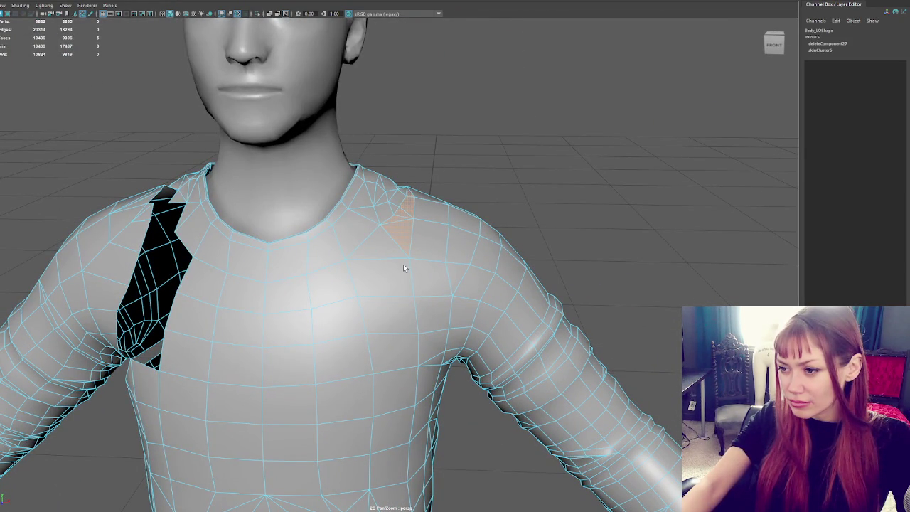
left_click(398, 371, "shift")
left_click(394, 299, "shift")
mouse_move(394, 299)
left_mouse_down("alt")
mouse_move(468, 370)
mouse_move(378, 319)
left_mouse_up("alt")
left_click(378, 320, "shift")
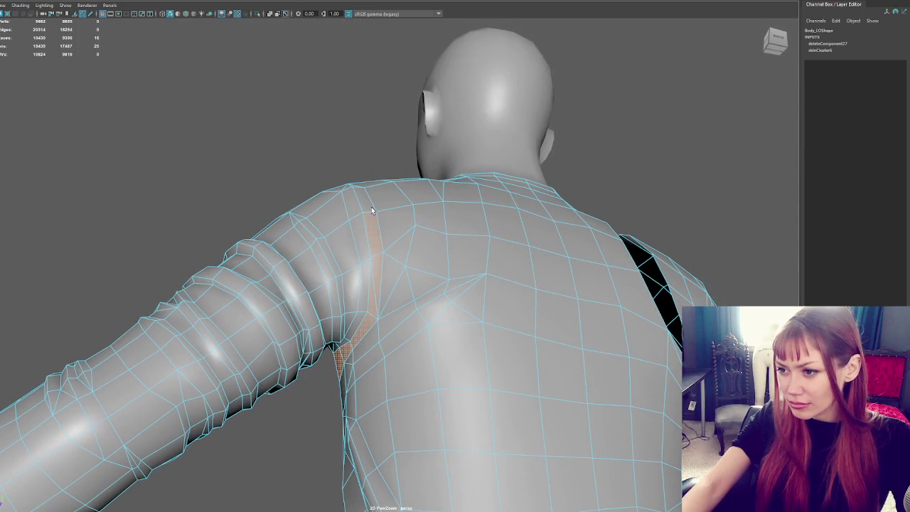
left_click_drag(389, 273, 417, 240, "alt")
Select the back-shoulder and dense neck-edge faces and delete them.
left_click(356, 254, "shift")
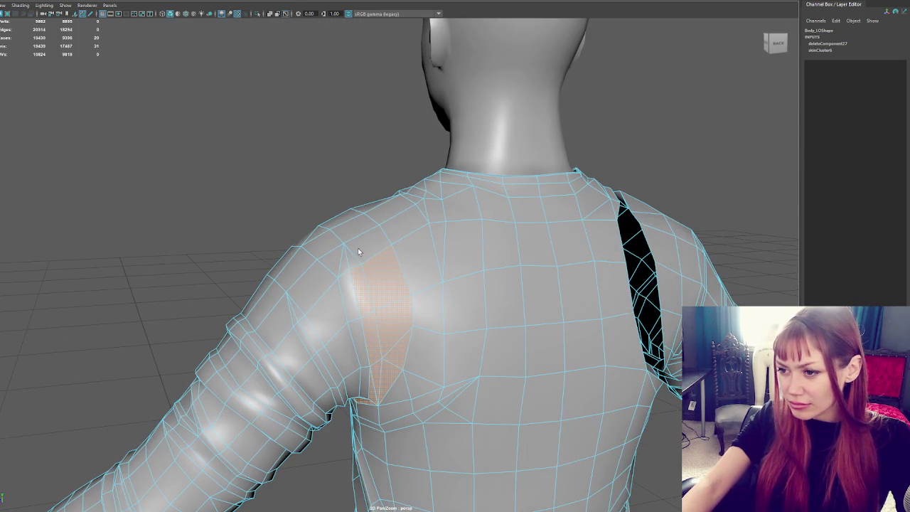
scroll(355, 239, "up", 2)
scroll(349, 267, "down", 2)
left_click(338, 276, "shift")
mouse_move(339, 276)
left_mouse_down("alt")
mouse_move(372, 270)
mouse_move(453, 289)
mouse_move(411, 280)
left_mouse_up("alt")
left_click(360, 245, "shift")
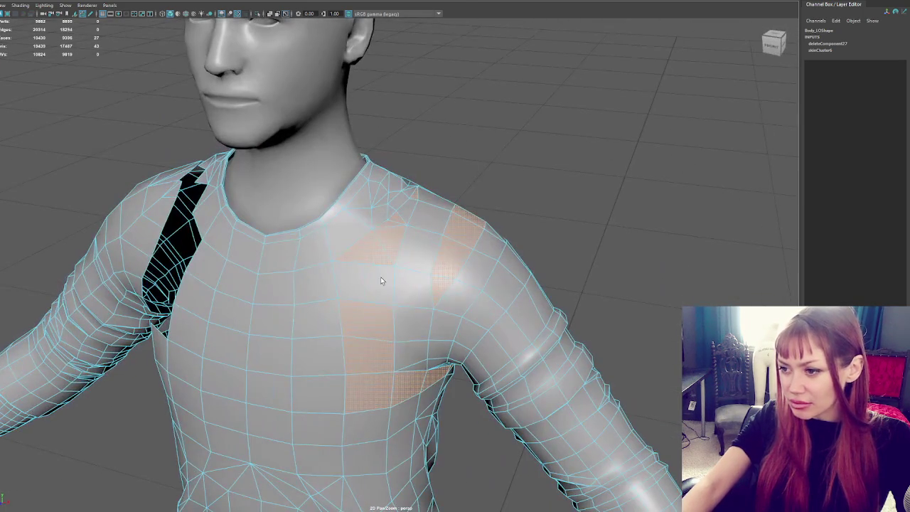
left_click(380, 281)
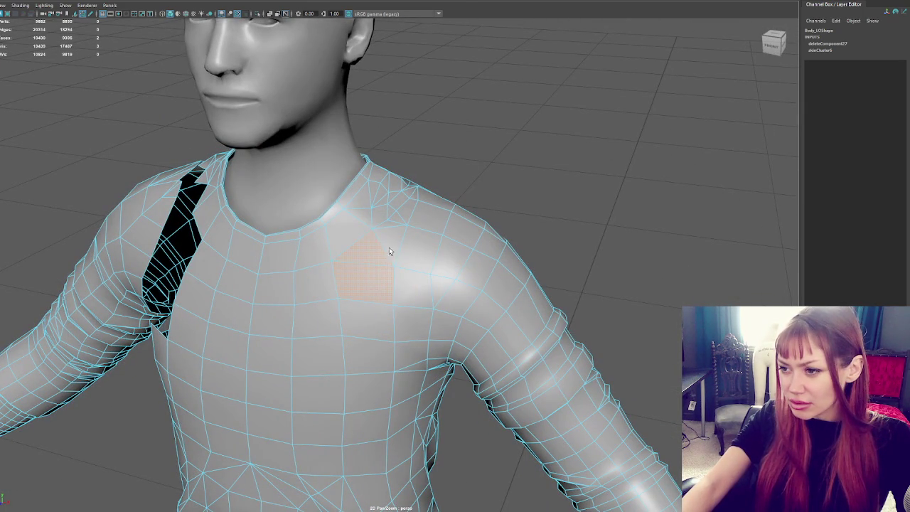
mouse_move(386, 197)
left_mouse_down("alt")
mouse_move(430, 185)
mouse_move(375, 219)
mouse_move(360, 258)
left_mouse_up("alt")
key("Delete")
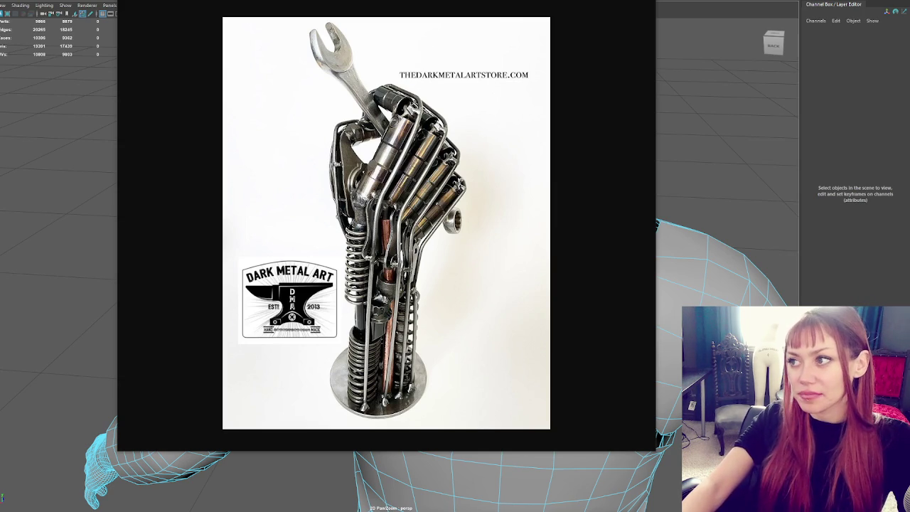
Zoom in on the low-poly torso back in the viewport.
scroll(471, 189, "up", 3)
scroll(400, 122, "up", 3)
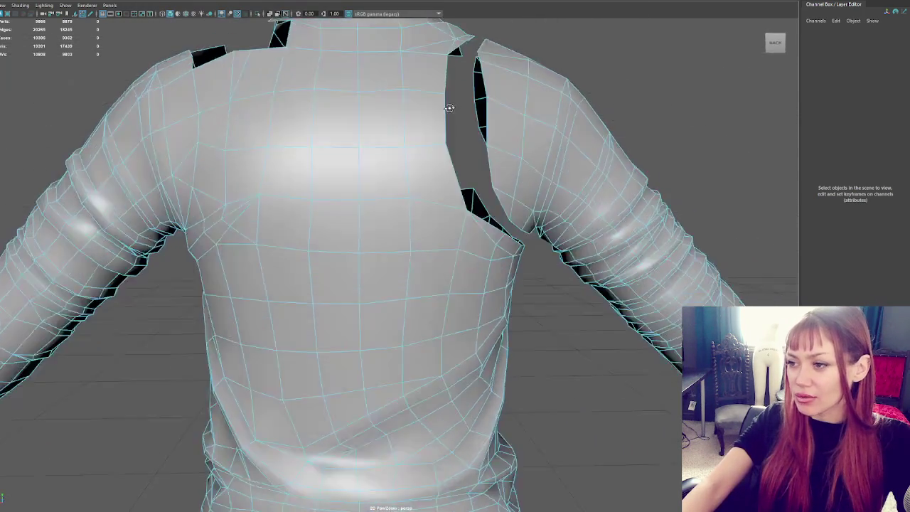
Orbit around the shirt's front, back and sides to inspect the torso openings.
scroll(446, 106, "up", 3)
mouse_move(465, 100)
left_mouse_down("alt")
mouse_move(642, 95)
mouse_move(605, 104)
left_mouse_up("alt")
left_click(530, 135)
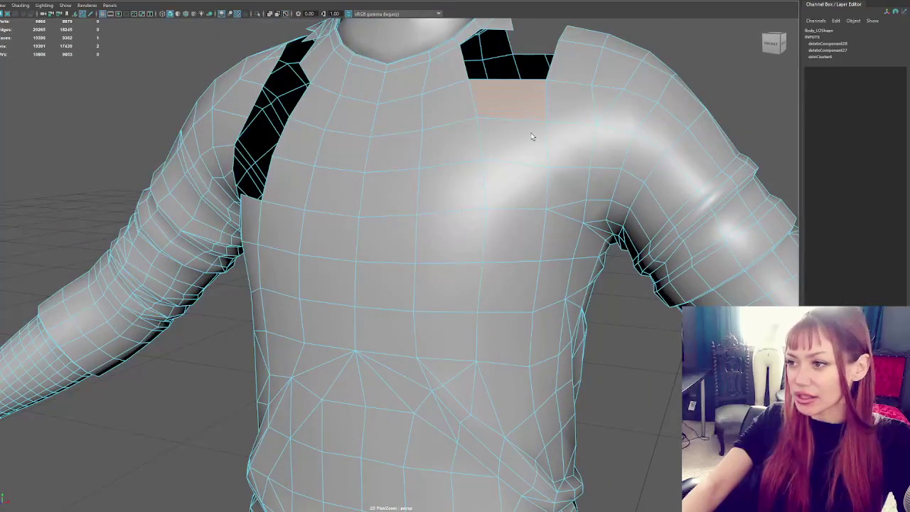
mouse_move(552, 246)
left_mouse_down("alt")
mouse_move(602, 248)
mouse_move(553, 175)
left_mouse_up("alt")
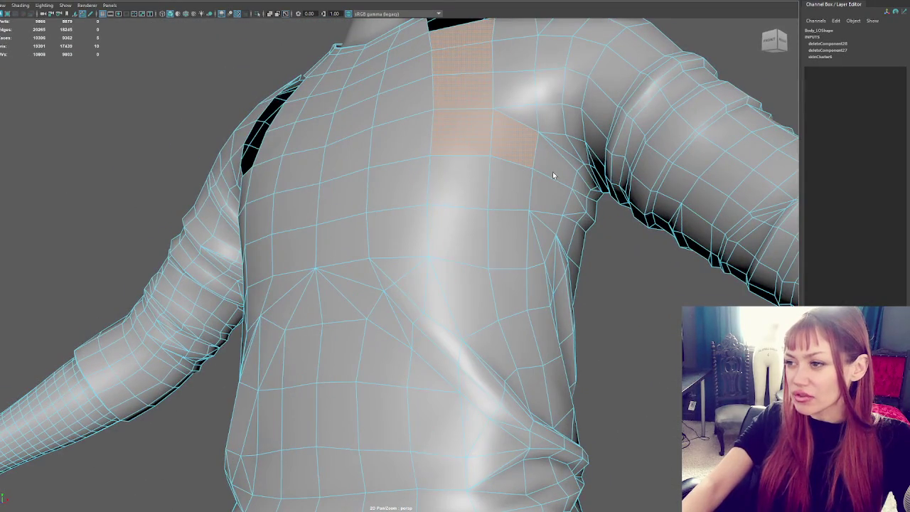
mouse_move(593, 200)
left_mouse_down("alt")
mouse_move(272, 225)
mouse_move(281, 214)
mouse_move(223, 207)
mouse_move(262, 175)
left_mouse_up("alt")
scroll(272, 226, "up", 2)
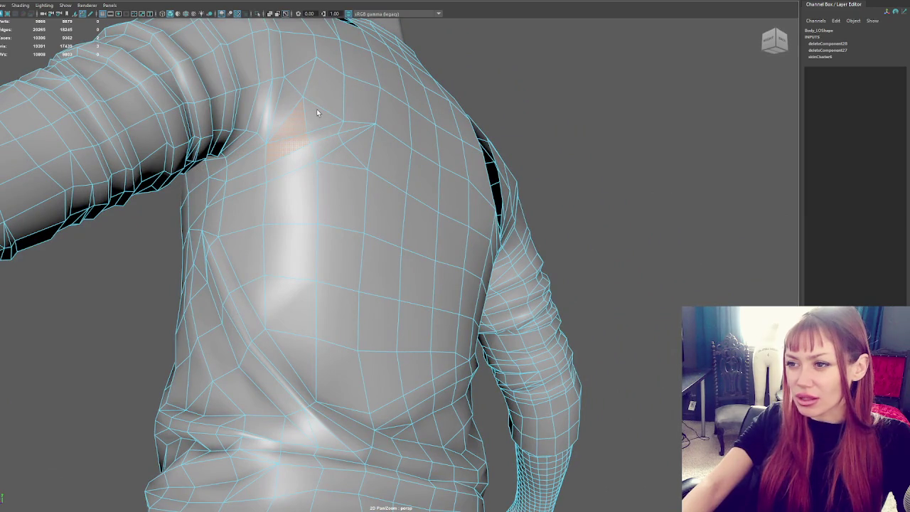
mouse_move(324, 46)
left_mouse_down("alt")
mouse_move(341, 123)
mouse_move(223, 151)
left_mouse_up("alt")
mouse_move(276, 245)
left_mouse_down("alt")
mouse_move(351, 191)
mouse_move(337, 104)
mouse_move(397, 165)
left_mouse_up("alt")
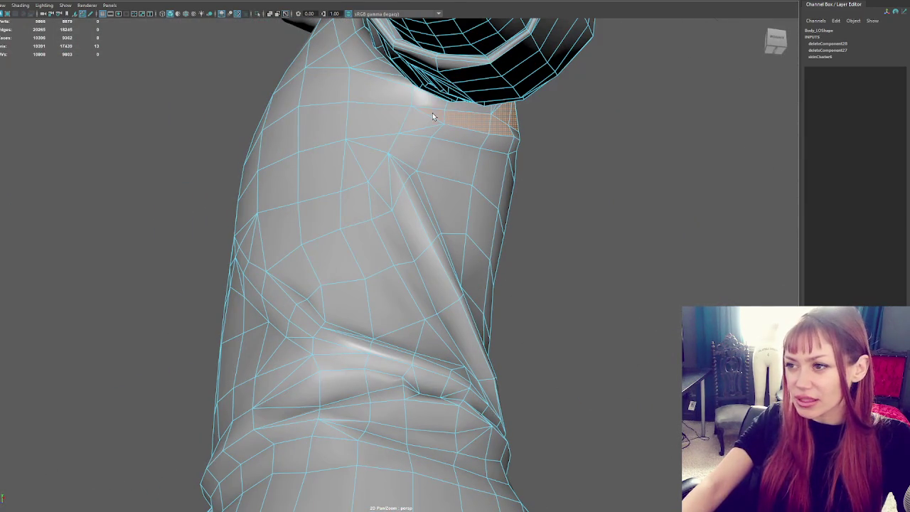
scroll(389, 110, "down", 3)
left_click_drag(468, 130, 505, 160, "alt")
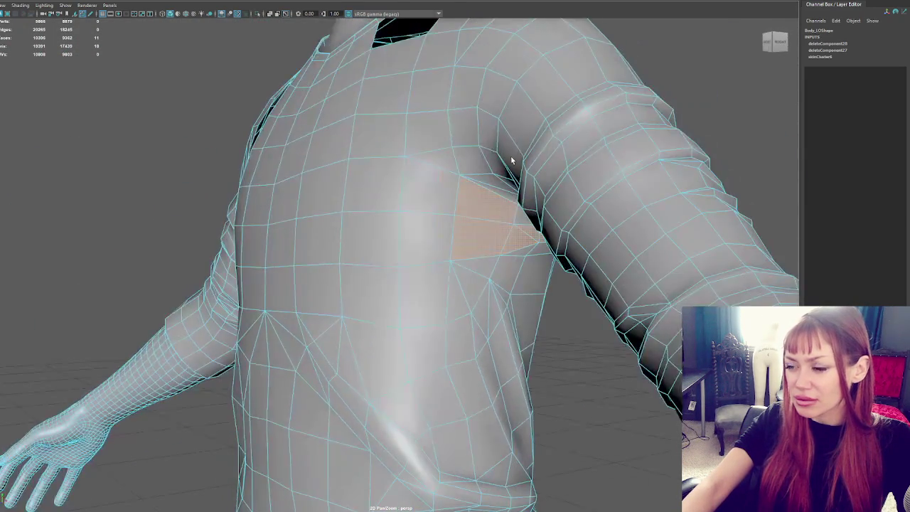
scroll(522, 181, "up", 3)
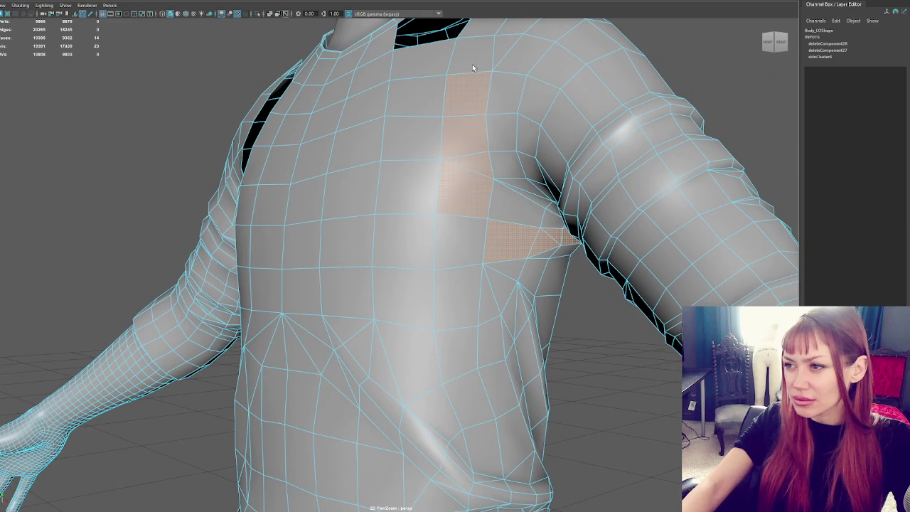
scroll(472, 69, "down", 3)
left_click_drag(466, 126, 525, 223, "alt")
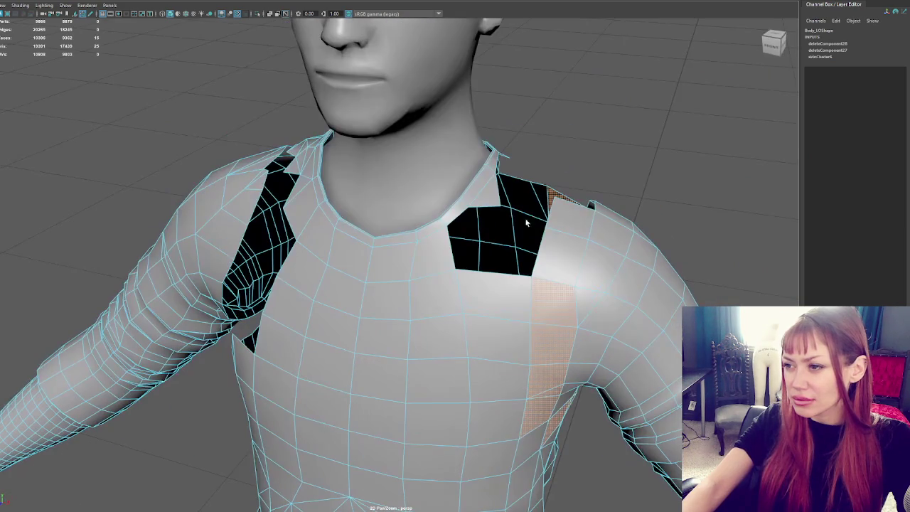
Delete the vertical shoulder face strip and the shirt front panel faces.
double_click(571, 208)
key("Delete")
mouse_move(557, 203)
left_mouse_down("alt")
mouse_move(558, 179)
mouse_move(547, 213)
left_mouse_up("alt")
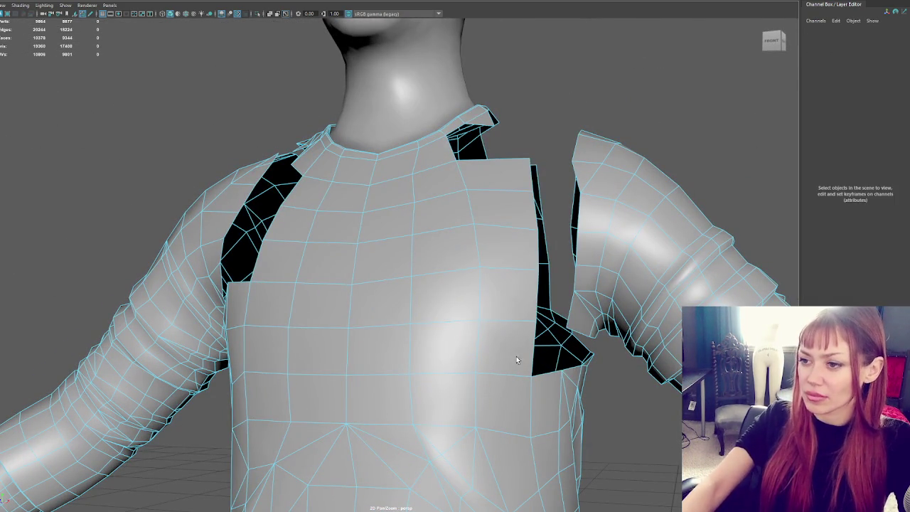
left_click(512, 354)
key("Delete")
scroll(509, 381, "down", 3)
mouse_move(509, 381)
left_mouse_down("alt")
mouse_move(433, 306)
mouse_move(250, 311)
mouse_move(507, 179)
mouse_move(452, 312)
mouse_move(451, 374)
left_mouse_up("alt")
Select the body mesh and orbit under the neck to the shoulder edges.
left_click(480, 242)
scroll(338, 271, "up", 5)
left_click(352, 269)
scroll(352, 268, "up", 5)
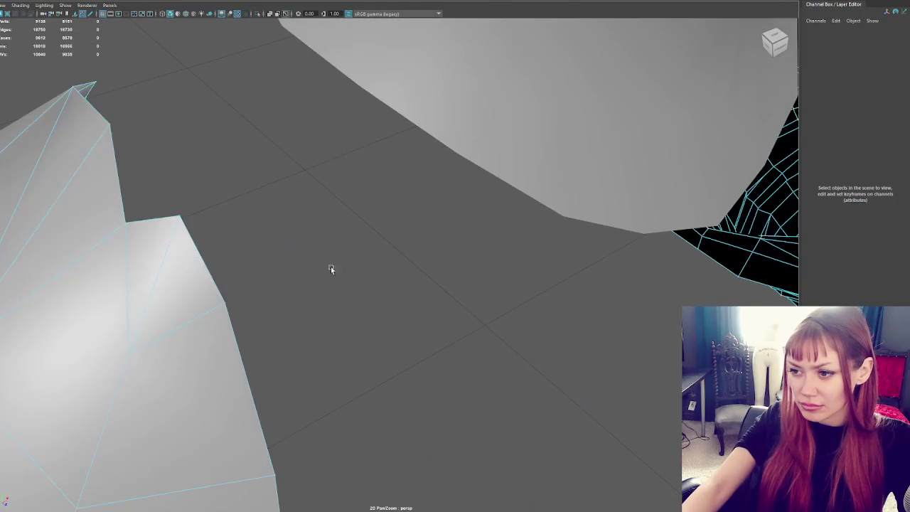
left_click_drag(352, 269, 247, 257, "alt")
right_click_drag(297, 243, 301, 202)
mouse_move(289, 261)
left_mouse_down("alt")
mouse_move(361, 288)
mouse_move(409, 284)
left_mouse_up("alt")
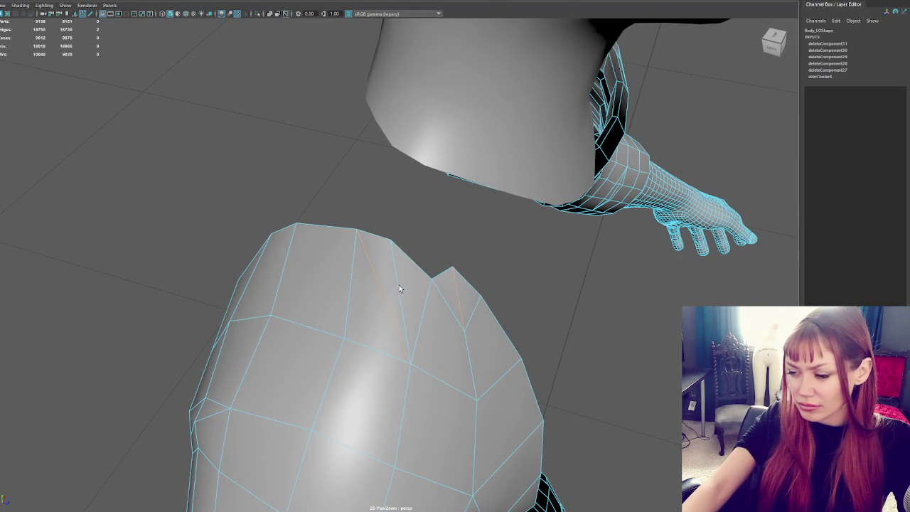
Remove the redundant shoulder edges with Ctrl+Delete, checking each shoulder from several angles.
key("ctrl+Delete")
mouse_move(372, 281)
left_mouse_down("alt")
mouse_move(263, 260)
mouse_move(218, 219)
mouse_move(281, 221)
left_mouse_up("alt")
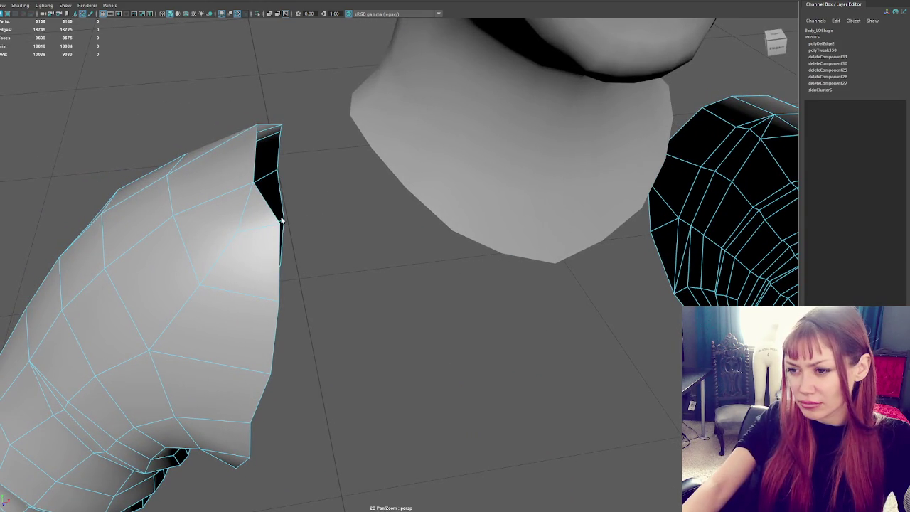
key("ctrl+Delete")
mouse_move(242, 208)
left_mouse_down("alt")
mouse_move(285, 203)
mouse_move(294, 178)
mouse_move(286, 168)
mouse_move(300, 168)
mouse_move(280, 179)
mouse_move(440, 196)
mouse_move(445, 154)
mouse_move(248, 203)
mouse_move(292, 145)
mouse_move(194, 149)
left_mouse_up("alt")
right_click_drag(195, 148, 226, 144, "alt")
left_click_drag(226, 143, 189, 114, "alt")
right_click_drag(189, 114, 319, 222, "alt")
right_click(312, 222)
left_click(297, 250)
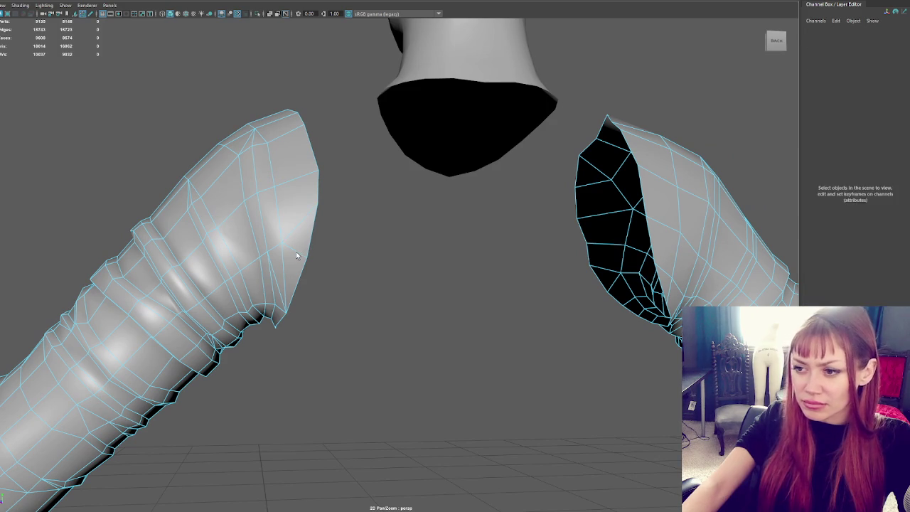
right_click_drag(370, 203, 327, 197)
key("w")
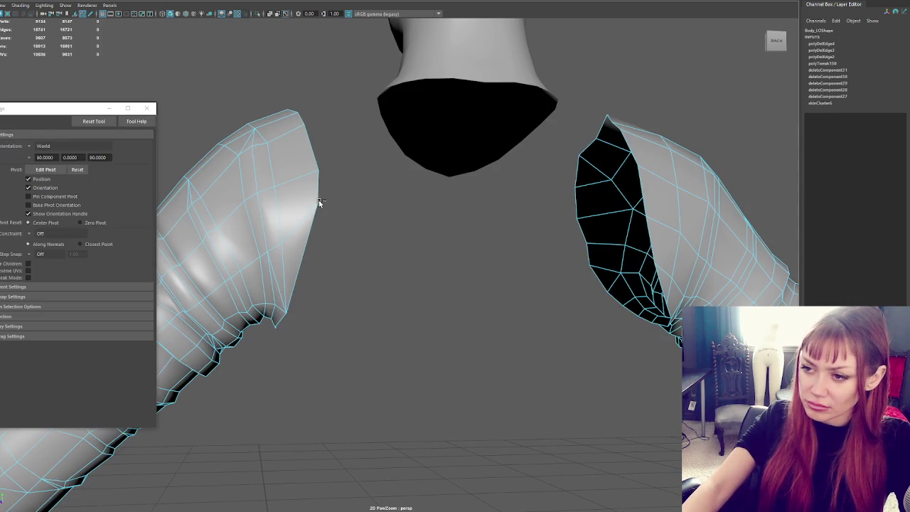
left_click(146, 108)
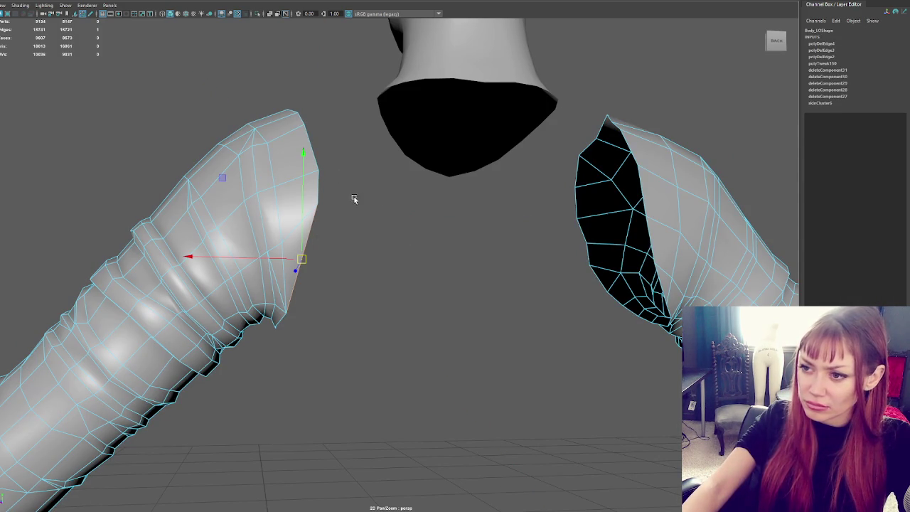
left_click(332, 197)
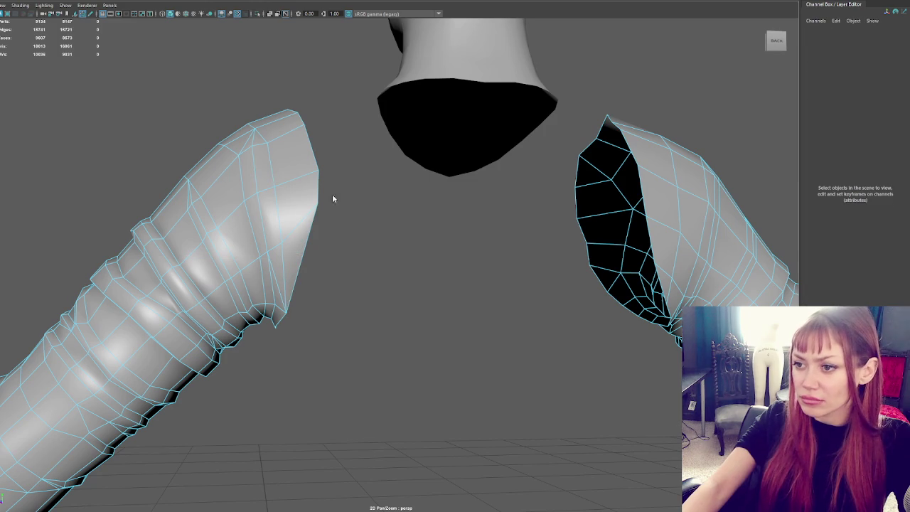
right_click_drag(331, 195, 293, 186)
right_click(308, 194)
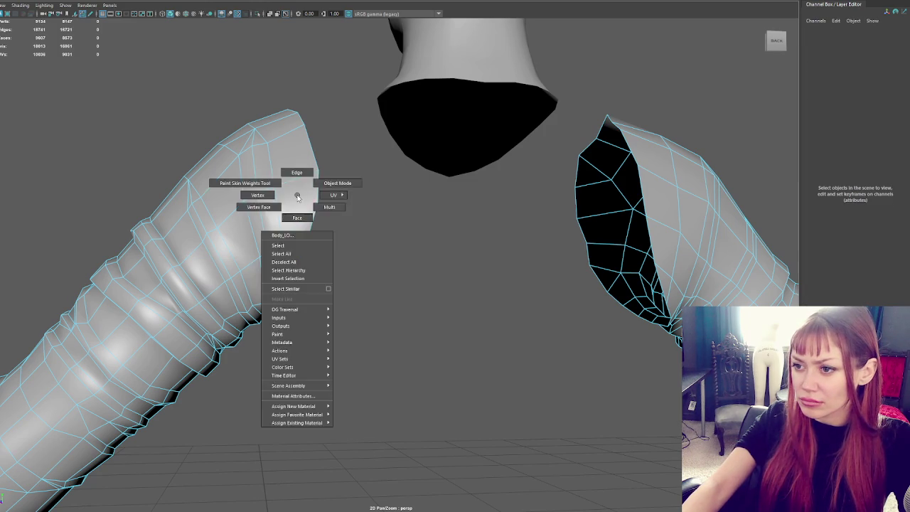
left_click(334, 151)
scroll(334, 155, "down", 10)
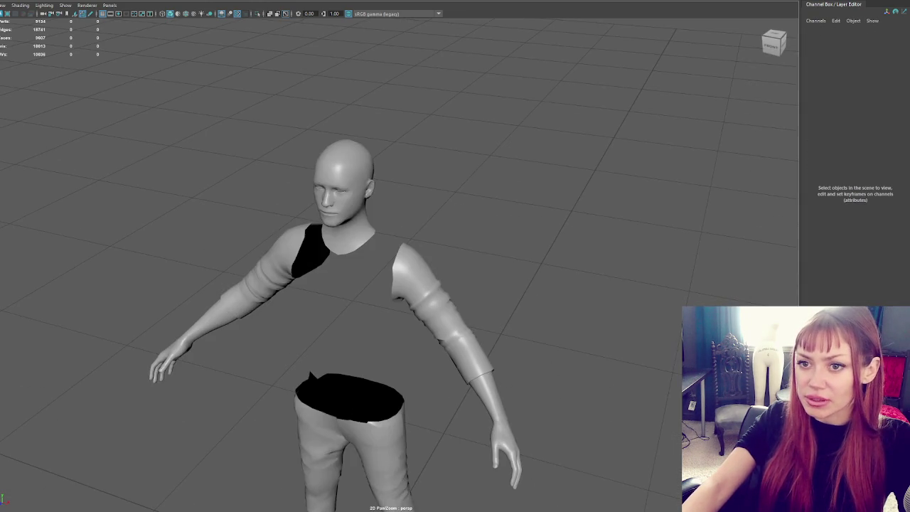
left_click_drag(498, 462, 309, 152)
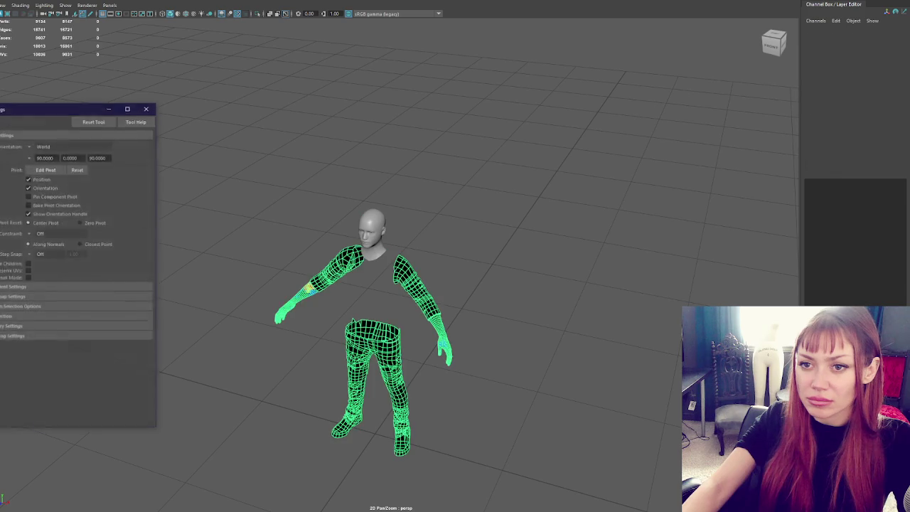
left_click(153, 108)
key("ctrl+z")
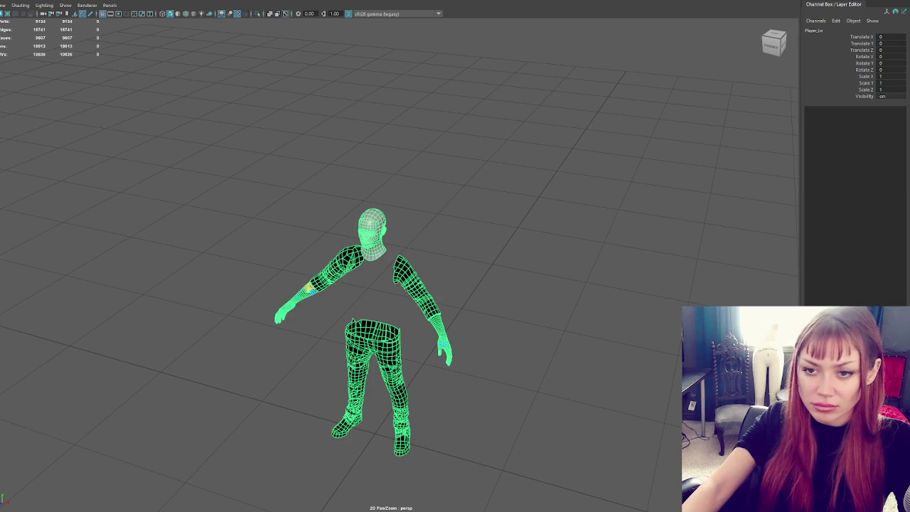
key("ctrl+z")
key("ctrl+z")
key("ctrl+z")
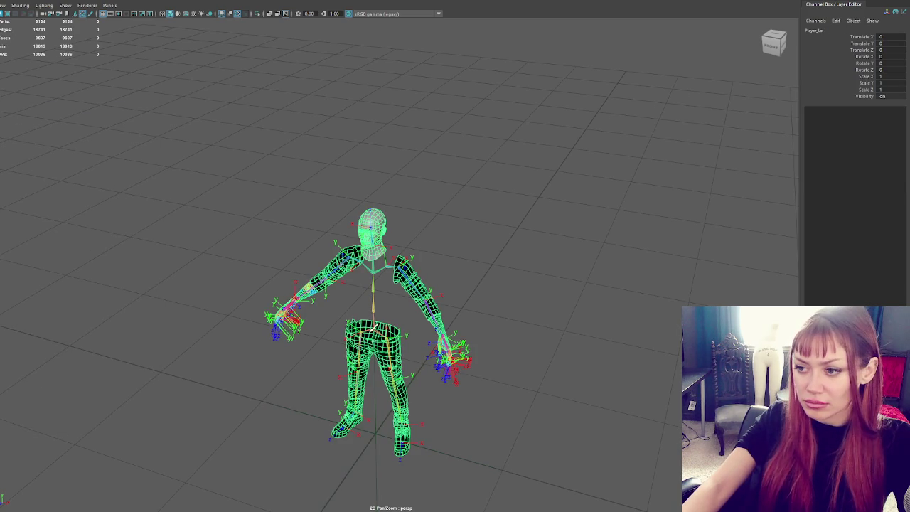
key("ctrl+z")
left_click(43, 1)
key("Escape")
key("ctrl+z")
key("ctrl+z")
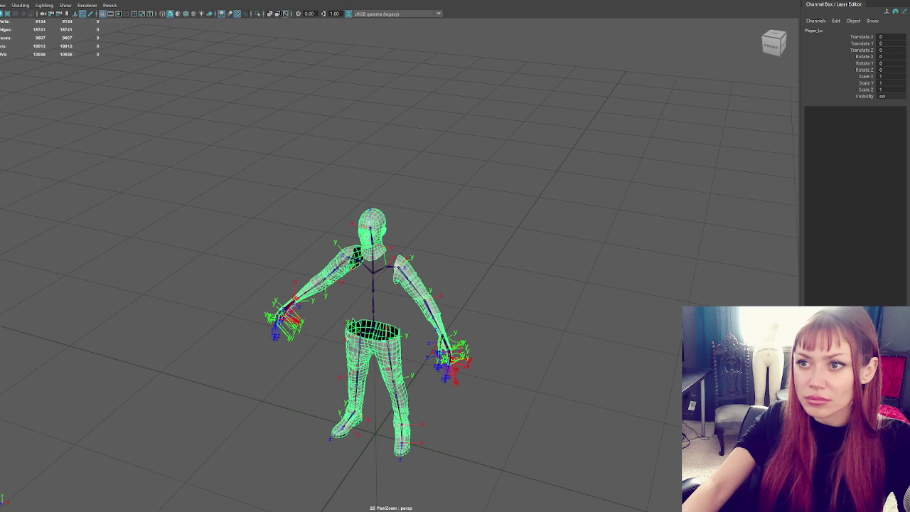
key("ctrl+z")
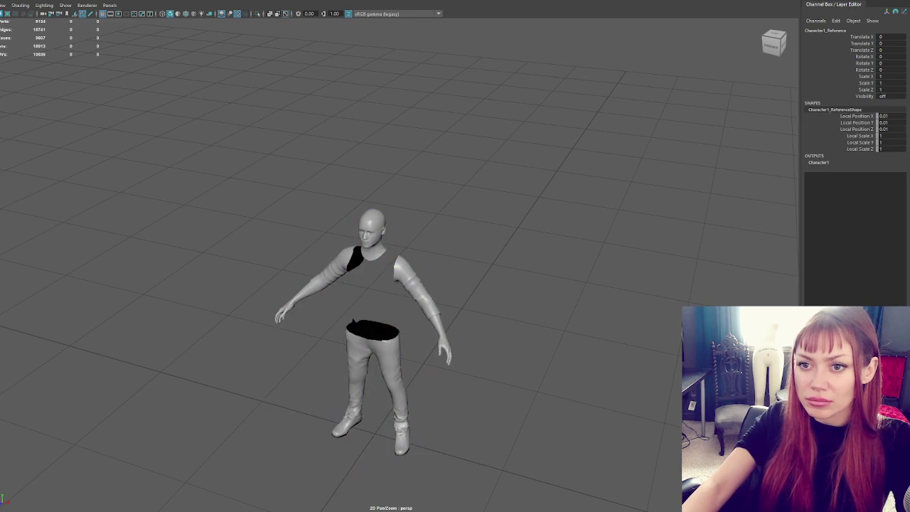
key("ctrl+z")
key("ctrl+z")
right_click_drag(482, 195, 489, 195, "shift")
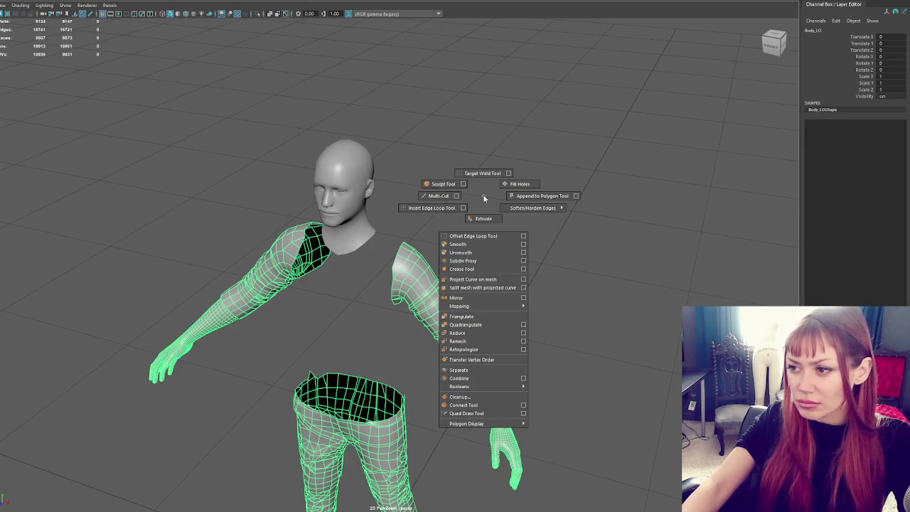
From the back, select the arm mesh and lower a vertex on the sleeve top in vertex mode.
scroll(489, 192, "up", 3)
mouse_move(489, 197)
left_mouse_down("alt")
mouse_move(305, 168)
mouse_move(284, 147)
left_mouse_up("alt")
left_click(308, 122)
scroll(288, 153, "up", 3)
left_click(288, 157)
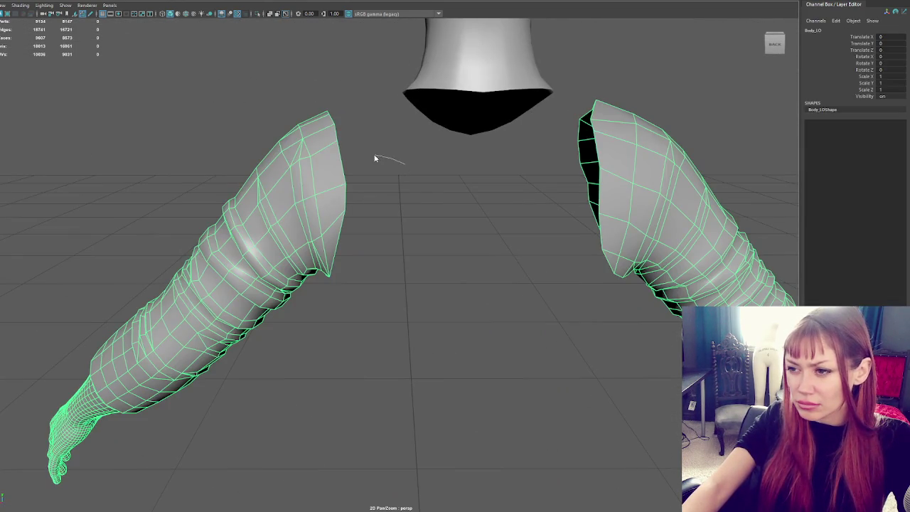
key("F9")
left_click(337, 213)
left_click_drag(376, 154, 337, 210, "alt")
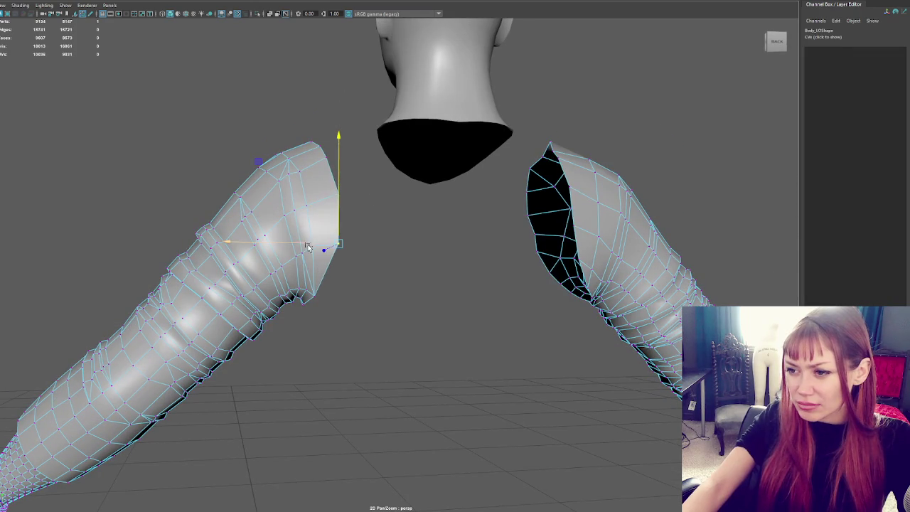
Shift the sleeve's shoulder vertex slightly sideways, then inspect the neck and shoulders.
left_click_drag(310, 246, 411, 252, "alt")
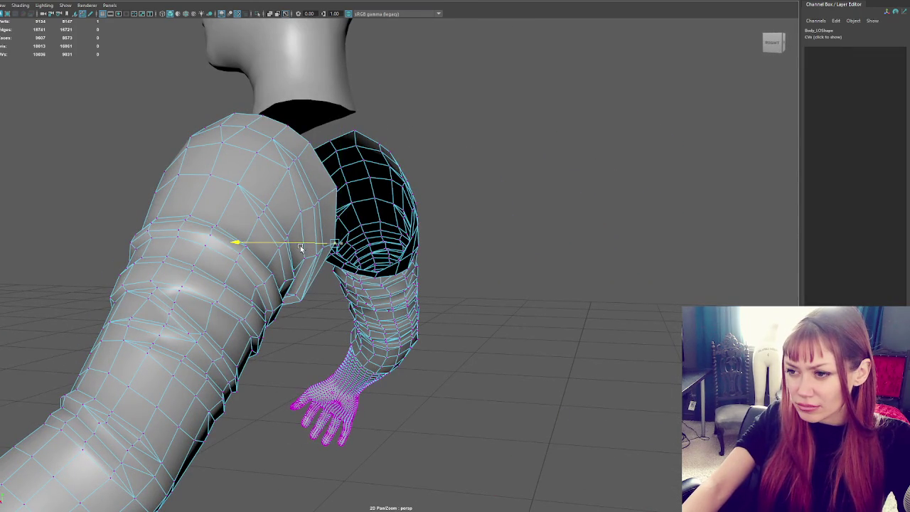
left_click_drag(309, 247, 332, 190, "alt")
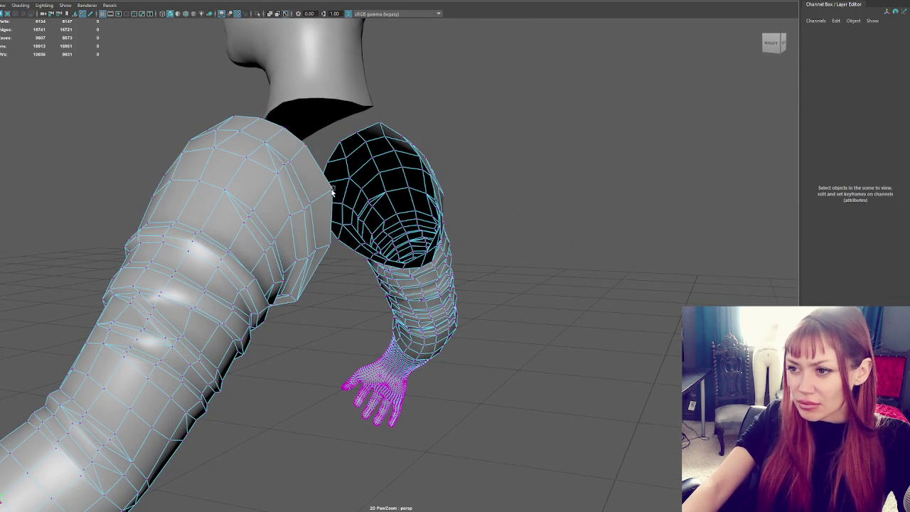
left_click(331, 189)
left_click_drag(267, 196, 253, 190)
mouse_move(364, 196)
left_mouse_down("alt")
mouse_move(262, 199)
mouse_move(248, 189)
mouse_move(279, 185)
left_mouse_up("alt")
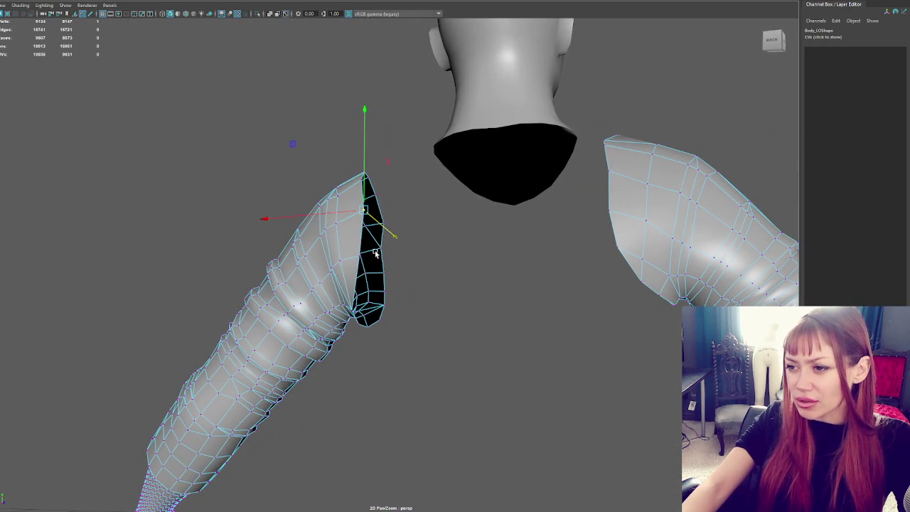
mouse_move(376, 254)
left_mouse_down("alt")
mouse_move(318, 256)
mouse_move(396, 230)
mouse_move(424, 233)
left_mouse_up("alt")
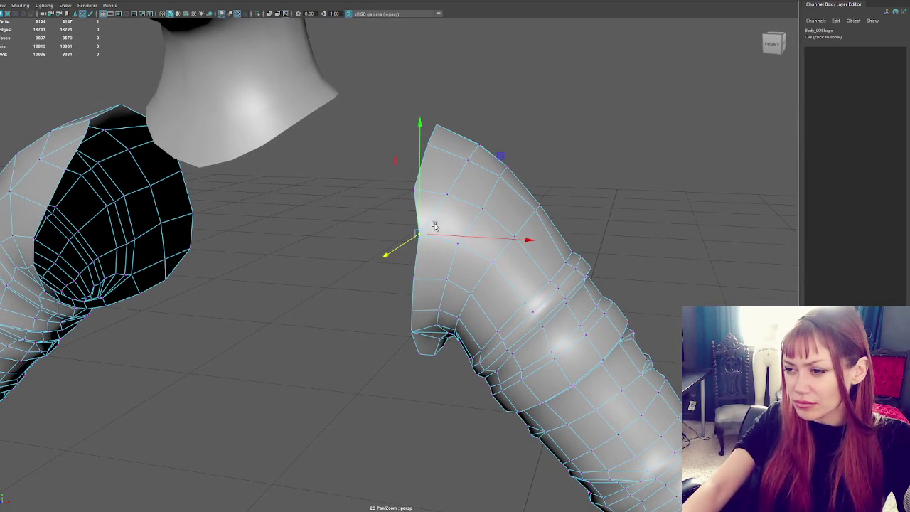
Try deleting an edge at the sleeve top, then undo the deletion.
right_click_drag(434, 225, 432, 198)
left_click(434, 212)
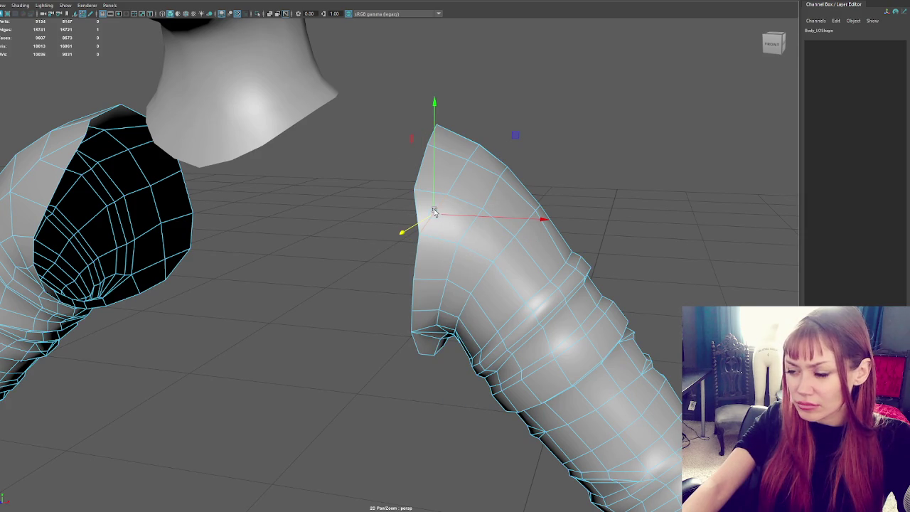
key("Delete")
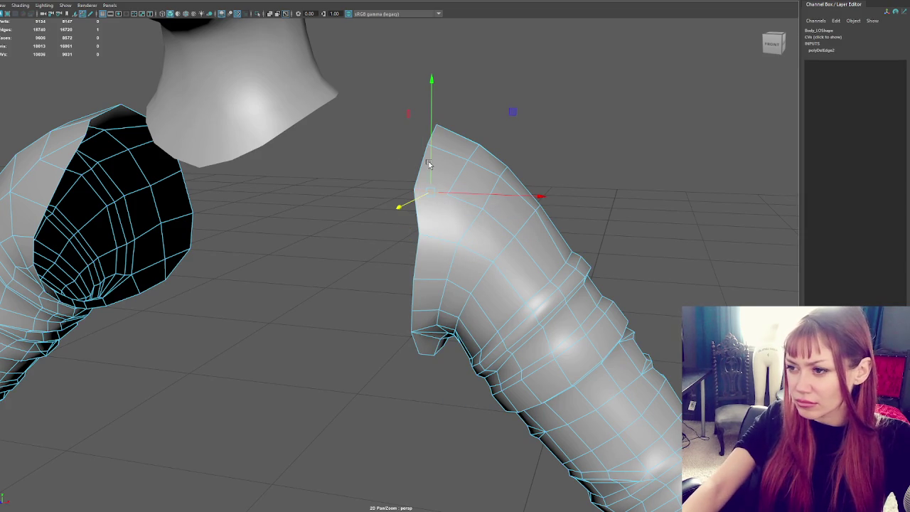
mouse_move(428, 164)
left_mouse_down("alt")
mouse_move(447, 175)
mouse_move(362, 158)
mouse_move(517, 159)
mouse_move(519, 146)
left_mouse_up("alt")
key("ctrl+z")
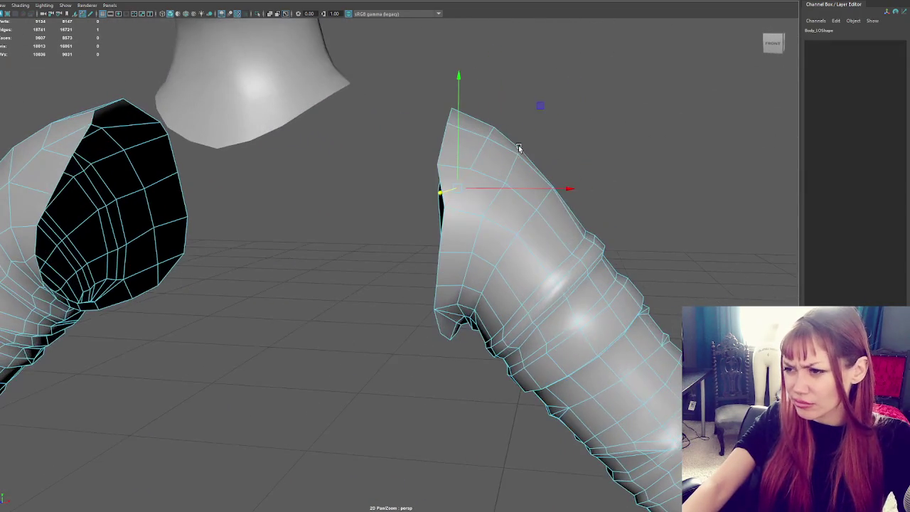
Back in vertex mode, push a vertex on the sleeve's edge sideways.
right_click(624, 138)
right_click_drag(623, 140, 454, 192)
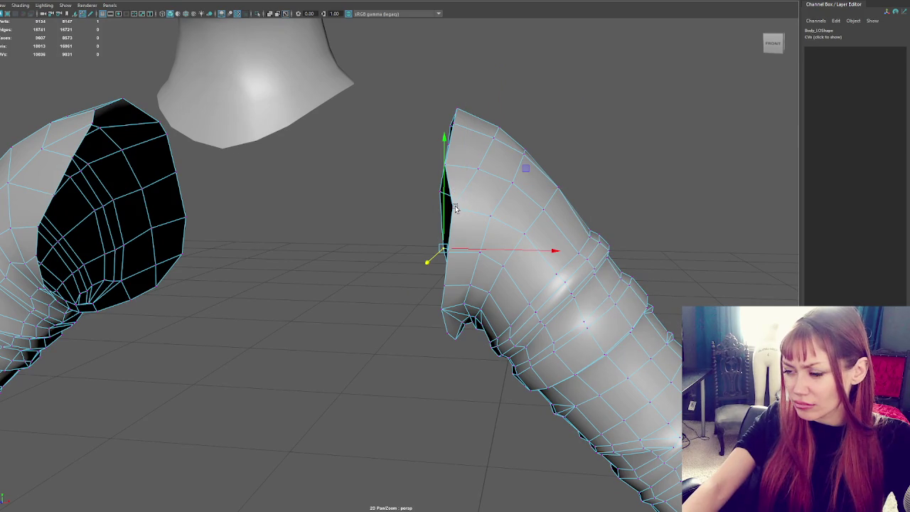
left_click(496, 213)
left_click(453, 206)
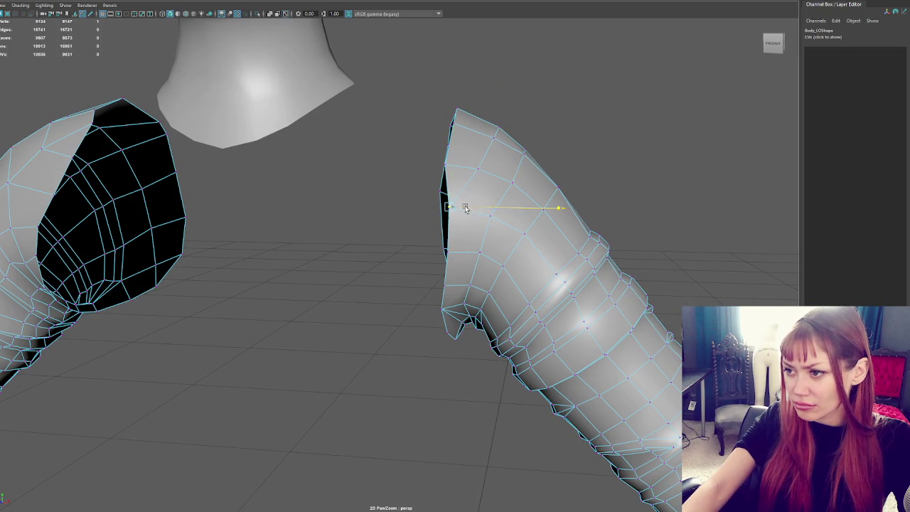
mouse_move(442, 171)
left_mouse_down("alt")
mouse_move(426, 171)
mouse_move(448, 154)
mouse_move(427, 264)
mouse_move(455, 250)
left_mouse_up("alt")
left_click(414, 165)
left_click(337, 246)
left_click_drag(307, 247, 300, 249)
left_click(341, 196)
On the other sleeve, adjust the height of the arm-top vertex and constrain shoulder moves to X.
mouse_move(439, 187)
left_mouse_down("alt")
mouse_move(459, 198)
mouse_move(517, 163)
mouse_move(475, 181)
left_mouse_up("alt")
left_click(498, 164)
left_click(540, 157)
mouse_move(544, 151)
left_mouse_down()
mouse_move(492, 138)
mouse_move(460, 164)
mouse_move(294, 178)
mouse_move(290, 245)
mouse_move(299, 256)
mouse_move(273, 212)
mouse_move(183, 193)
left_mouse_up()
left_click(455, 155)
left_click(311, 230)
left_click_drag(246, 206, 524, 213, "alt")
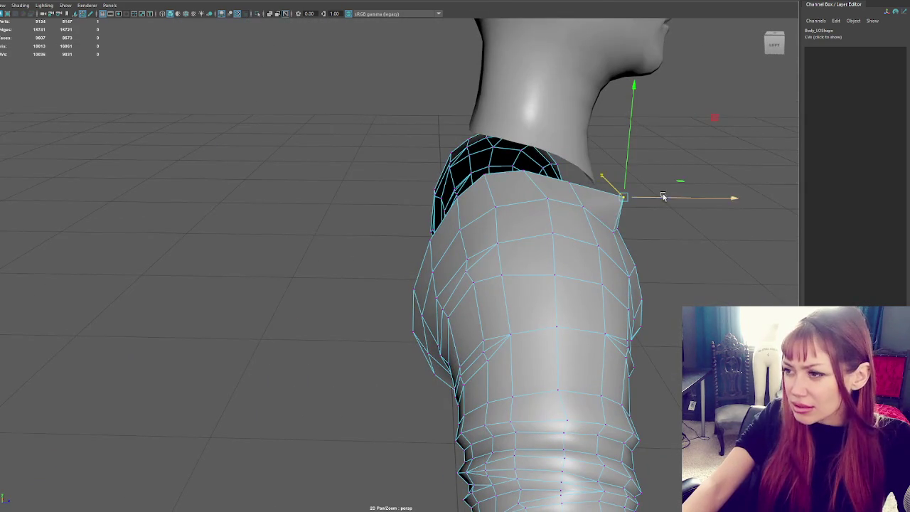
Pull a sleeve vertex down and pick vertices at the right shoulder opening.
left_click_drag(640, 207, 493, 218, "alt")
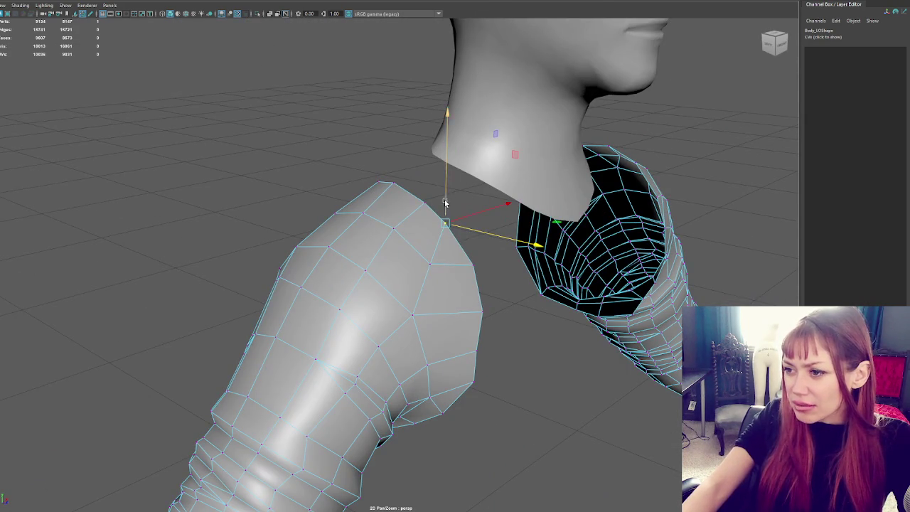
mouse_move(444, 201)
left_mouse_down()
mouse_move(472, 235)
mouse_move(461, 205)
mouse_move(433, 199)
left_mouse_up()
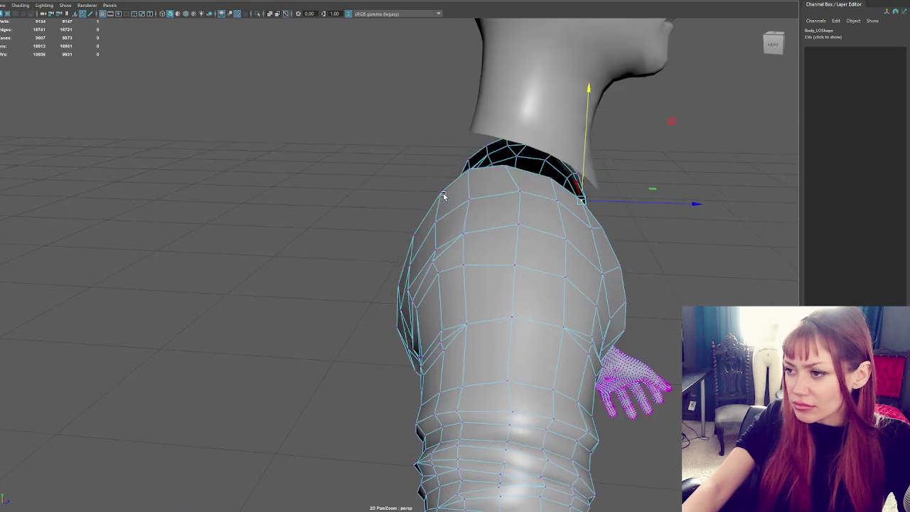
mouse_move(587, 251)
left_mouse_down("alt")
mouse_move(623, 239)
mouse_move(619, 233)
left_mouse_up("alt")
left_click(570, 231)
left_click(574, 234)
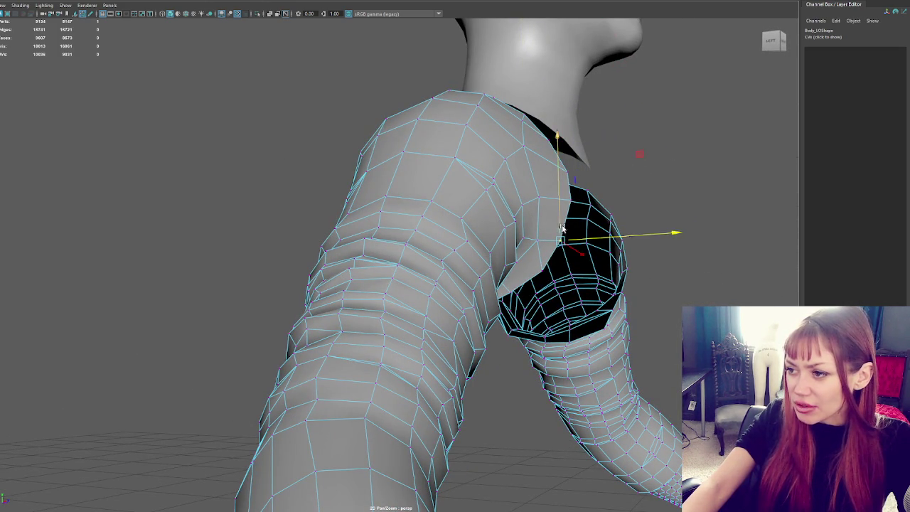
left_click_drag(575, 233, 535, 232, "alt")
Select components on the arm end, then reselect a vertex on the arm opening.
right_click_drag(447, 240, 329, 284)
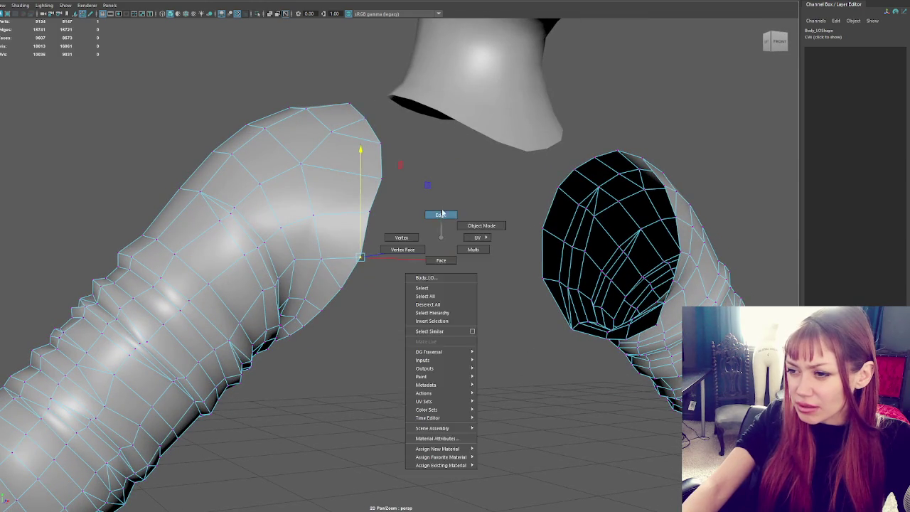
left_click(332, 276)
left_click(329, 275)
right_click_drag(419, 255, 378, 254)
left_click(360, 256)
left_click(365, 269)
left_click(360, 256)
Move the bottom opening vertex and slide a right-armhole vertex to reshape the opening.
mouse_move(357, 259)
left_mouse_down("alt")
mouse_move(392, 395)
mouse_move(361, 400)
mouse_move(361, 410)
left_mouse_up("alt")
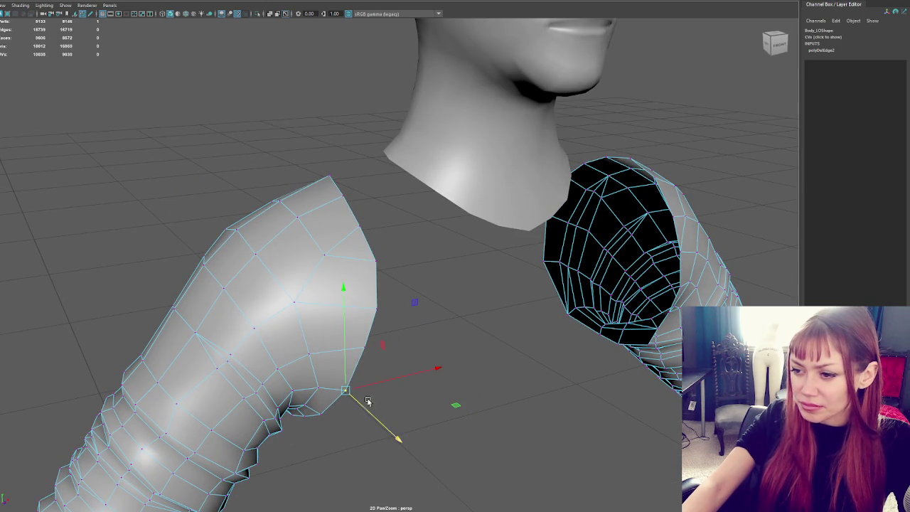
left_click(363, 353)
mouse_move(376, 359)
left_mouse_down()
mouse_move(383, 364)
mouse_move(386, 349)
mouse_move(512, 325)
left_mouse_up()
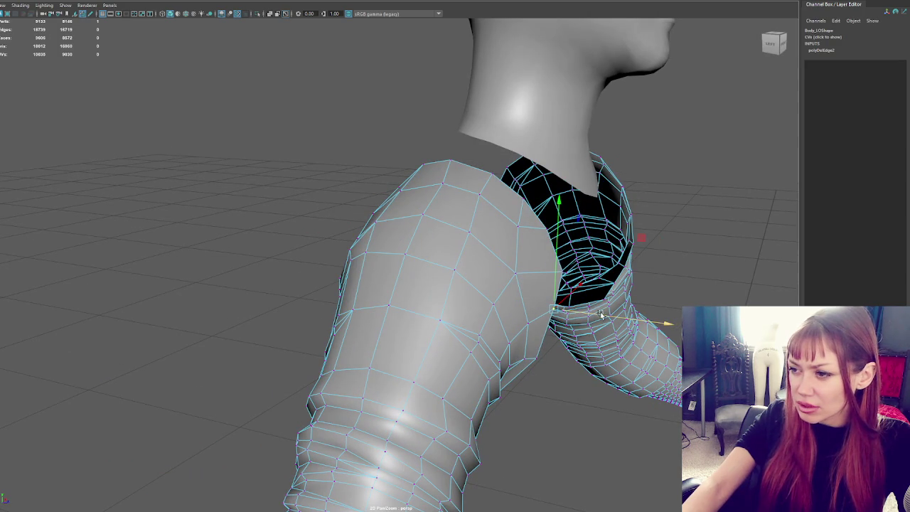
left_click(572, 276)
left_click(559, 272)
left_click_drag(590, 276, 576, 273)
left_click(541, 228)
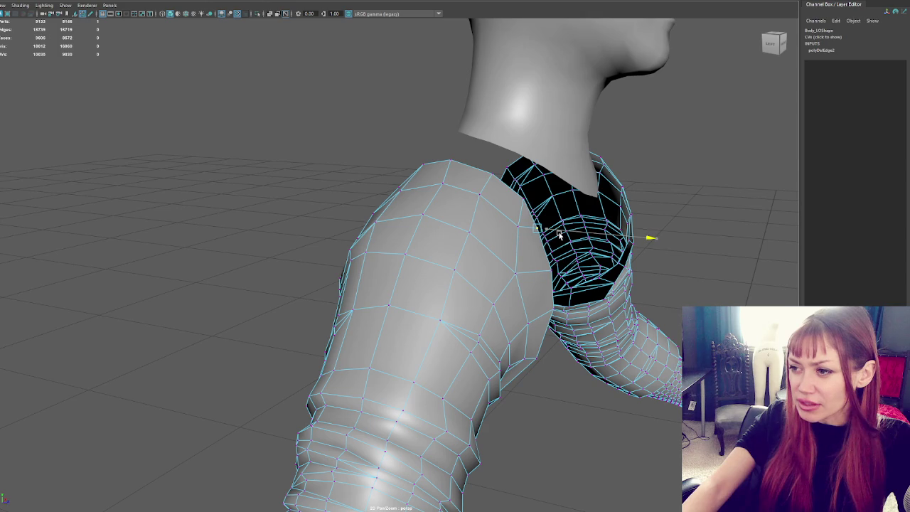
mouse_move(561, 235)
left_mouse_down("alt")
mouse_move(500, 235)
mouse_move(387, 319)
mouse_move(254, 349)
mouse_move(577, 307)
mouse_move(390, 345)
mouse_move(329, 339)
left_mouse_up("alt")
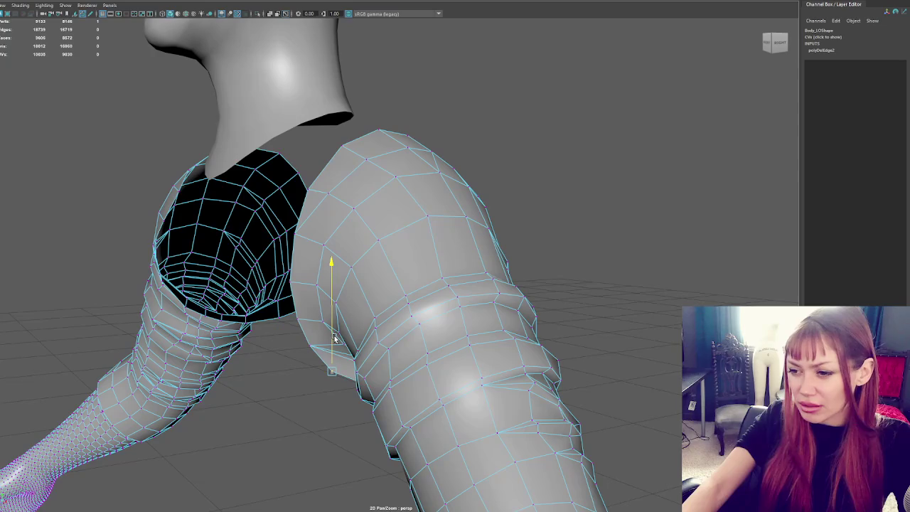
left_click_drag(305, 372, 386, 361, "alt")
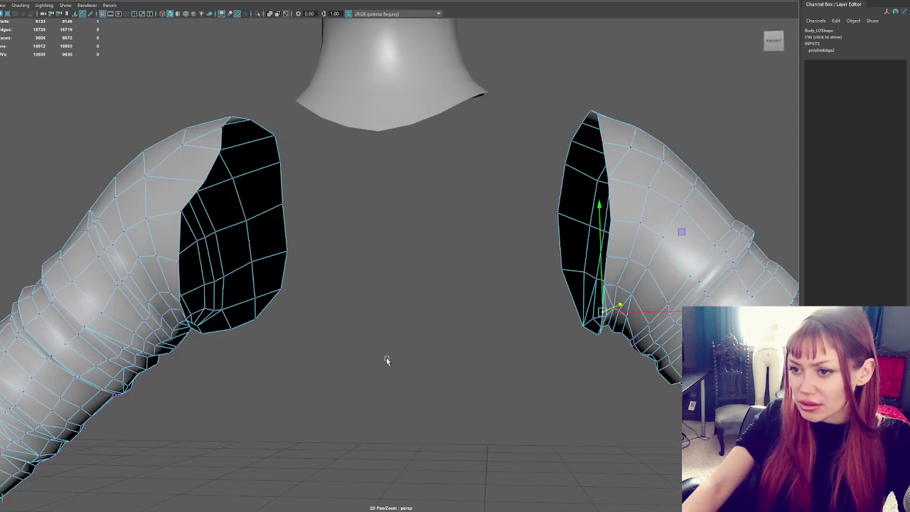
Select the left arm-hole edge loop and move it sideways to enlarge the hole.
double_click(204, 182)
scroll(345, 228, "down", 2)
scroll(297, 208, "up", 2)
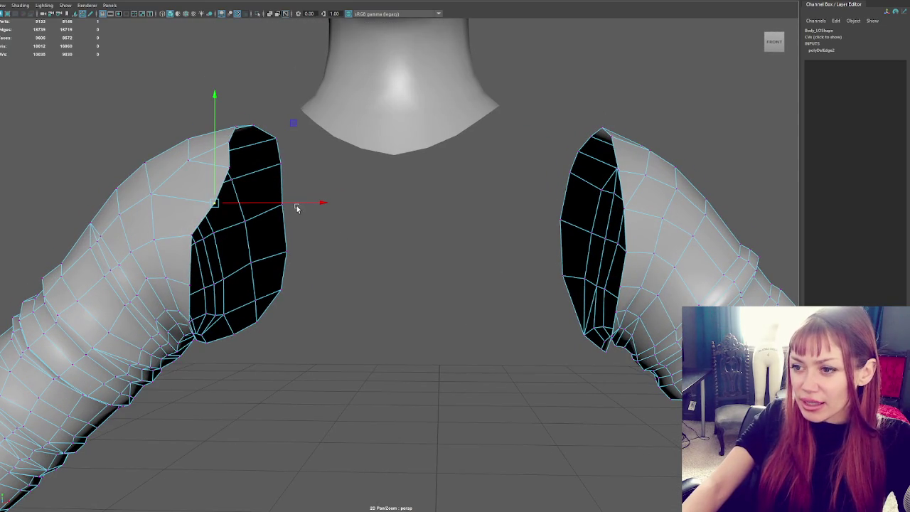
left_click_drag(289, 204, 274, 204)
left_click(230, 165)
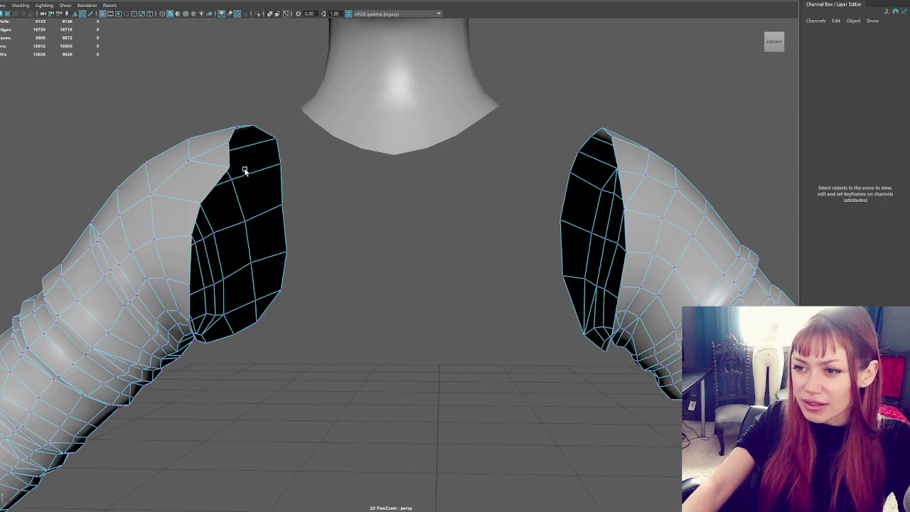
double_click(228, 170)
mouse_move(245, 171)
left_mouse_down()
mouse_move(237, 171)
mouse_move(438, 245)
mouse_move(465, 297)
mouse_move(517, 313)
left_mouse_up()
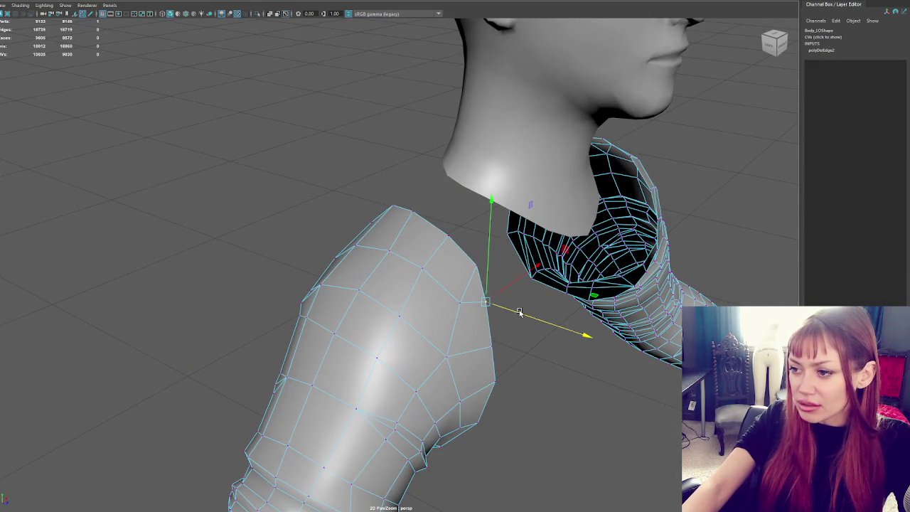
Select the top vertex of the arm opening and nudge it slightly sideways.
left_click(518, 353)
left_click(474, 267)
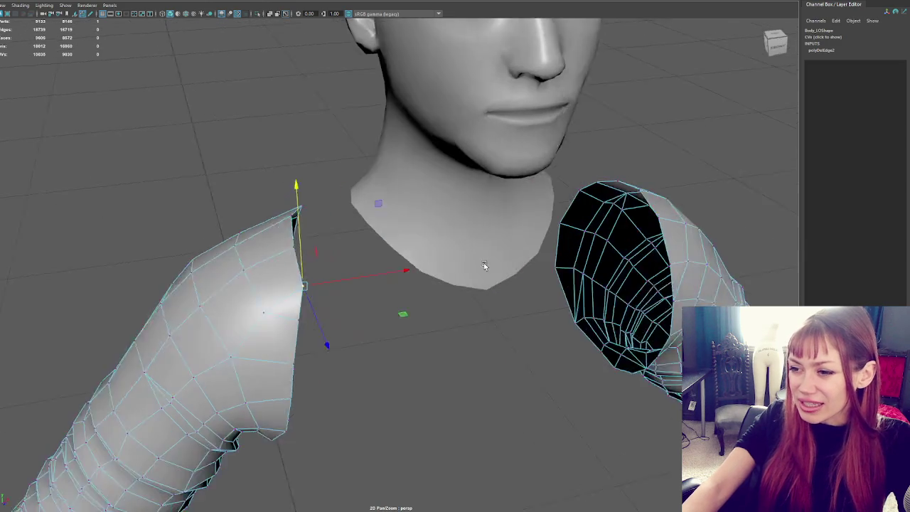
left_click_drag(478, 249, 351, 263, "alt")
left_click(351, 263)
left_click(284, 191)
left_click(309, 190)
left_click(305, 237)
left_click(284, 232)
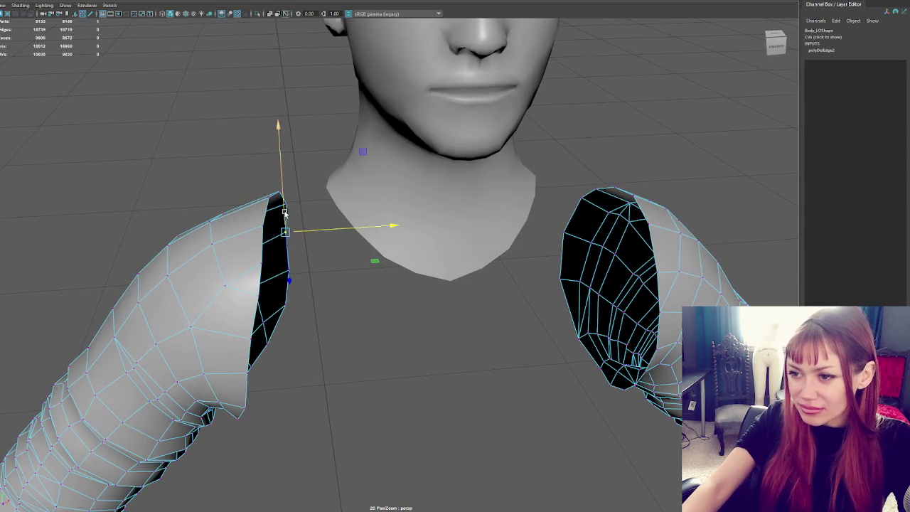
left_click_drag(301, 233, 304, 236)
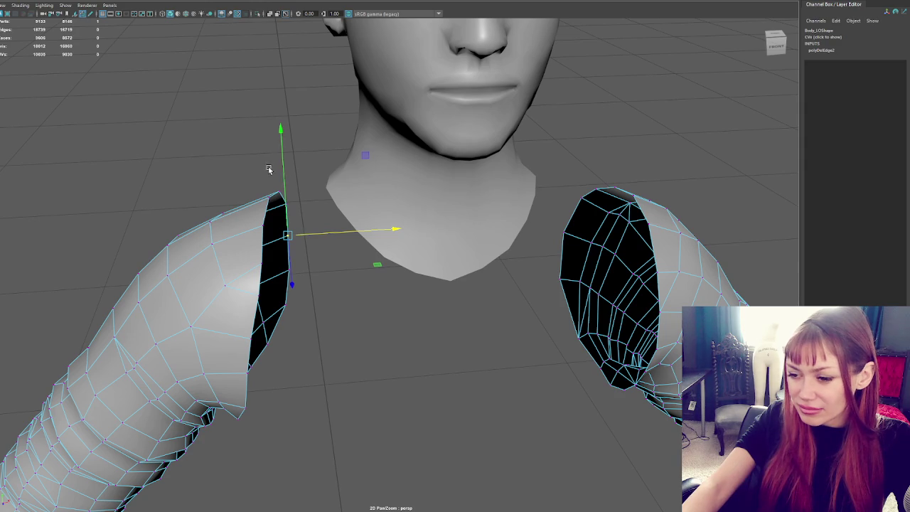
Return to object mode, deselect the arm and orbit to the character's back.
scroll(220, 187, "down", 3)
key("F8")
left_click(220, 187)
mouse_move(220, 187)
left_mouse_down("alt")
mouse_move(543, 182)
mouse_move(513, 180)
left_mouse_up("alt")
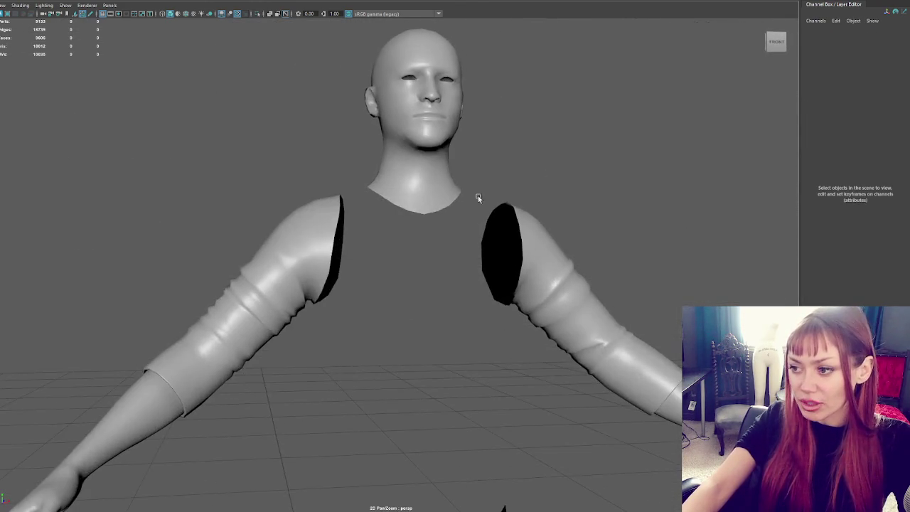
Orbit around the character, deselect, restore the Player_Lo1 model and frame the whole body.
right_click_drag(513, 180, 419, 175, "alt")
mouse_move(418, 175)
left_mouse_down("alt")
mouse_move(474, 187)
mouse_move(436, 219)
mouse_move(430, 195)
left_mouse_up("alt")
right_click_drag(431, 195, 335, 260, "alt")
mouse_move(335, 260)
left_mouse_down("alt")
mouse_move(236, 235)
mouse_move(152, 246)
mouse_move(385, 247)
left_mouse_up("alt")
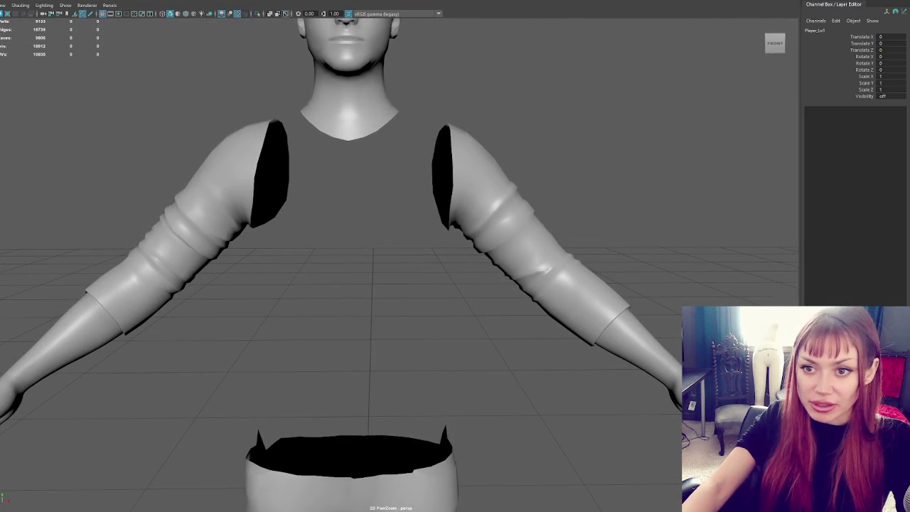
left_click(40, 91)
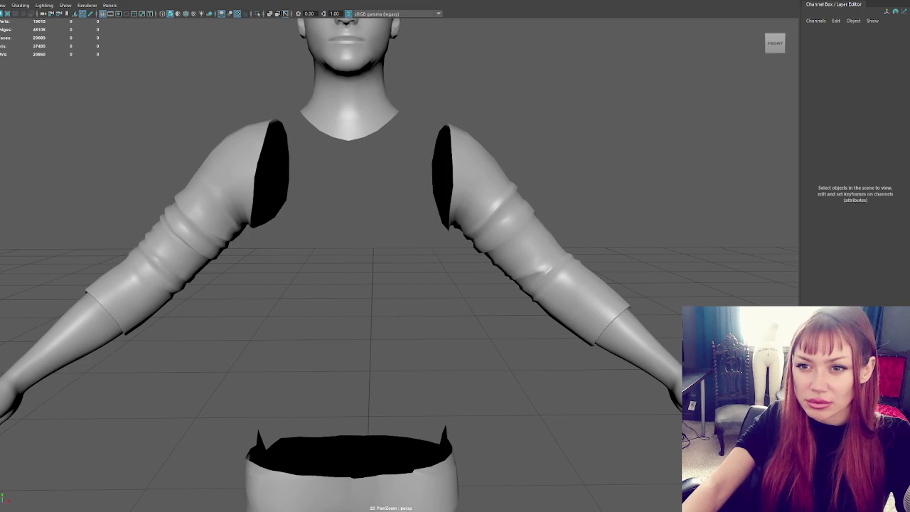
key("ctrl+z")
key("f")
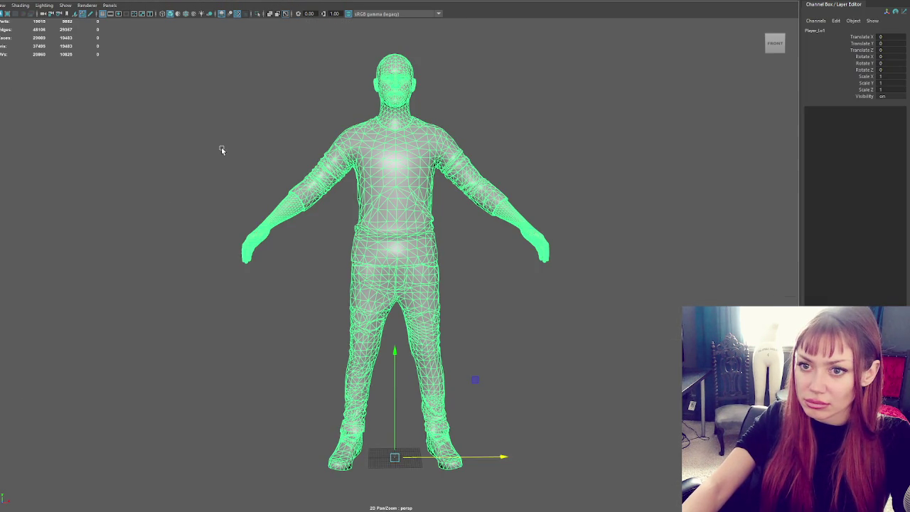
Select the whole Player_Lo1 group from the shirt and enter 0.01 for its scale values.
left_click(221, 150)
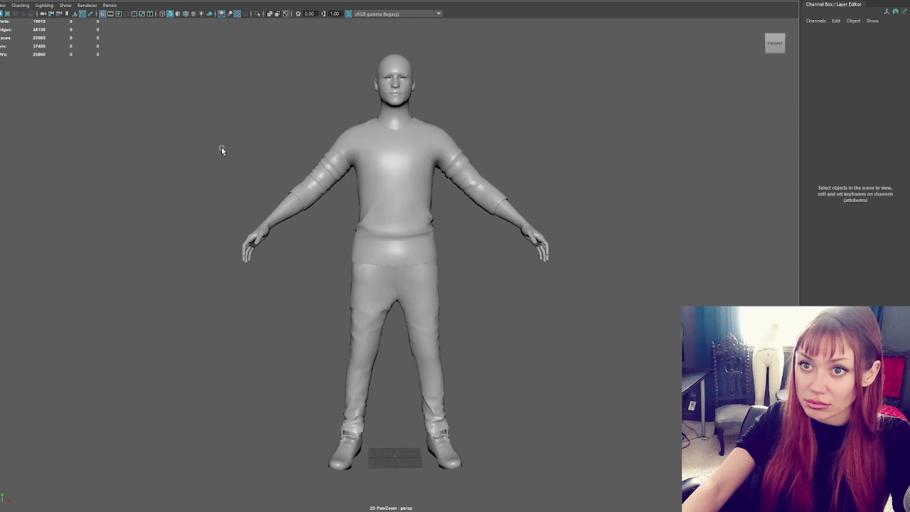
left_click(417, 159)
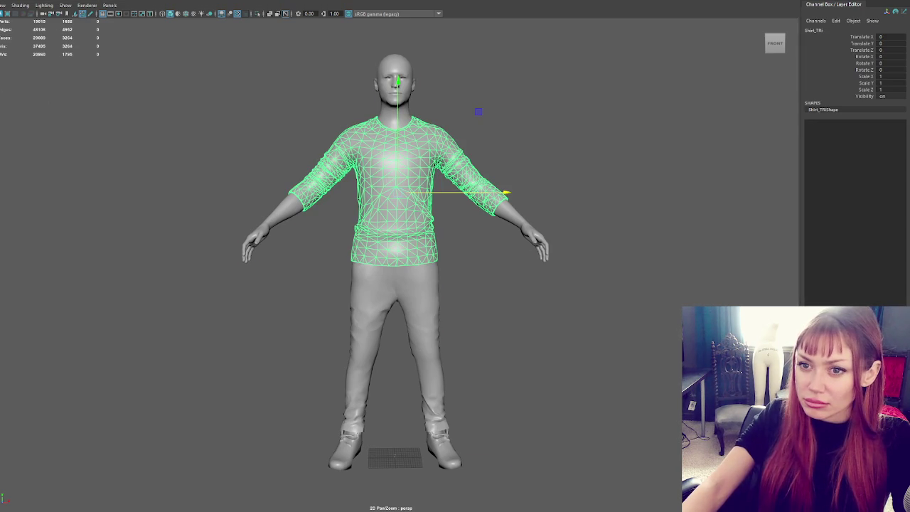
key("Up")
key("r")
double_click(885, 76)
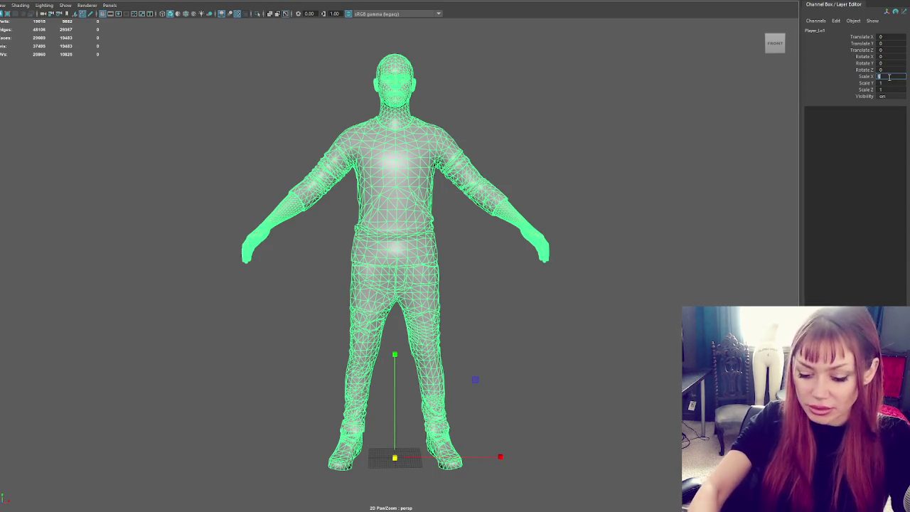
type("0")
key("Tab")
key("Tab")
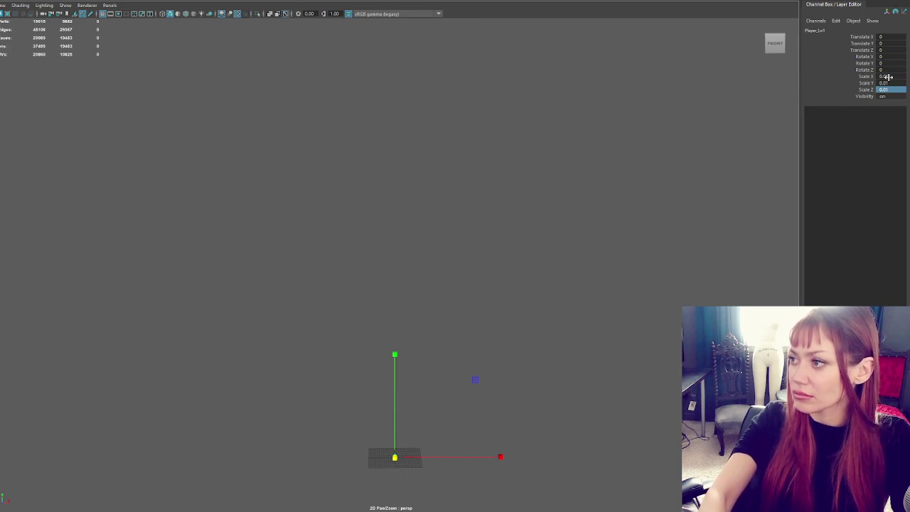
type("0.01")
key("Return")
Orbit and zoom around the rescaled character, then return to the front view.
left_click_drag(395, 457, 402, 453)
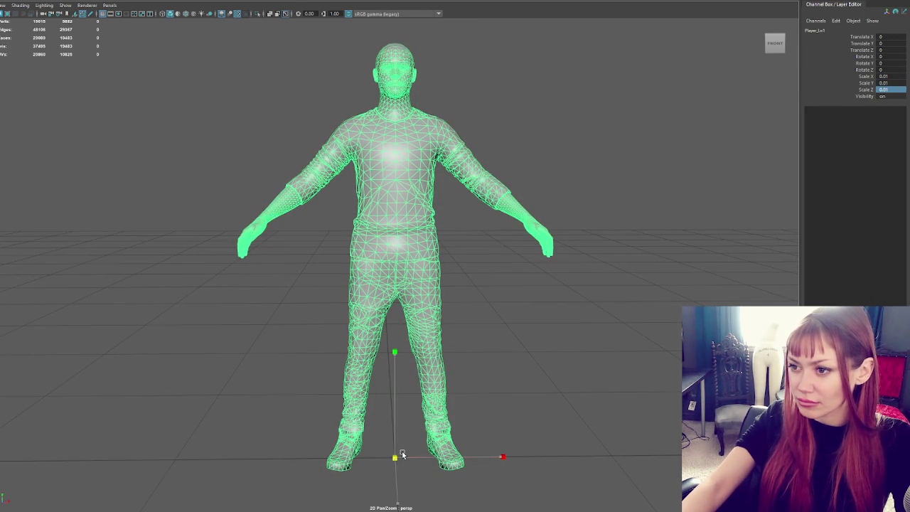
scroll(460, 263, "up", 5)
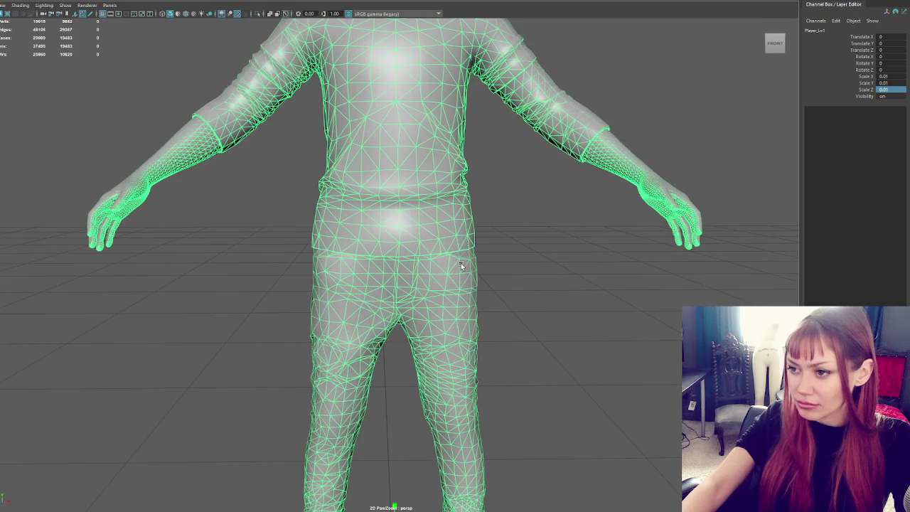
middle_click_drag(391, 358, 462, 314, "alt")
scroll(462, 314, "down", 2)
left_click_drag(479, 320, 436, 446, "alt")
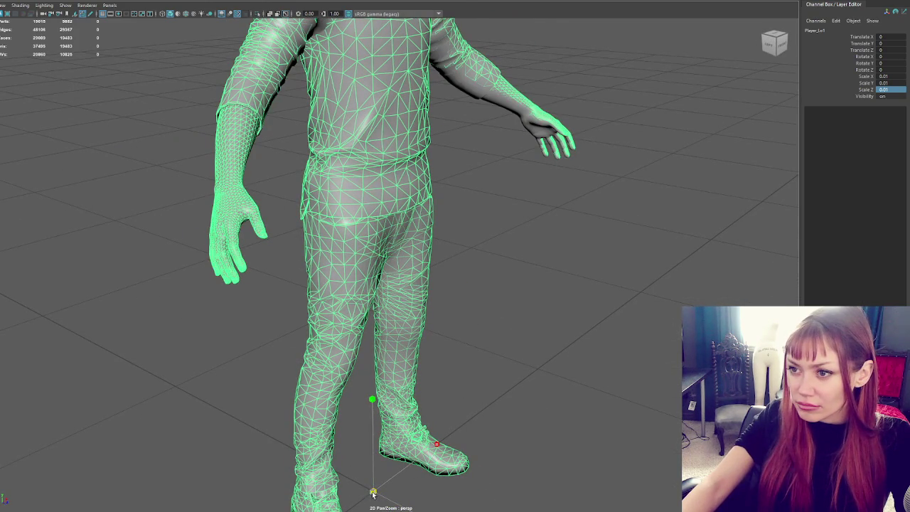
key("bracketleft")
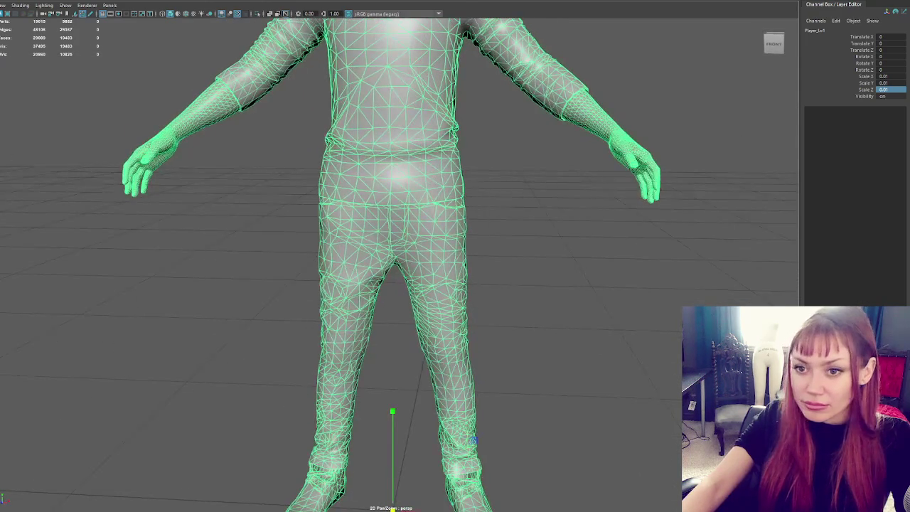
scroll(422, 377, "down", 2)
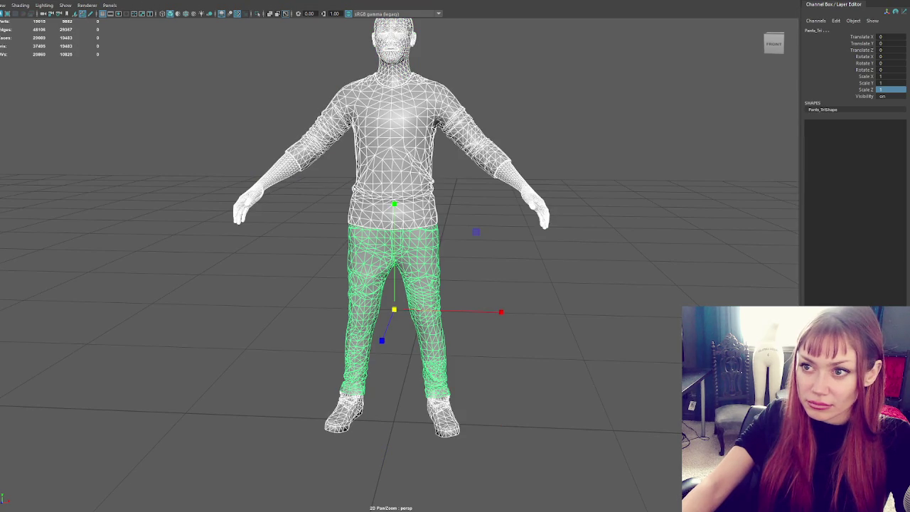
Switch to smooth shading, hide the Player_Lo1 group, and isolate the framed shirt.
key("5")
left_click(422, 138)
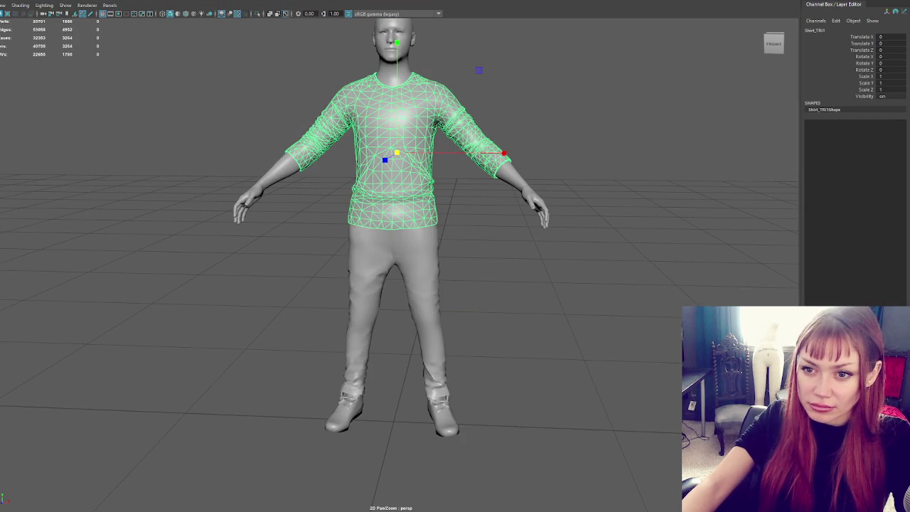
key("Up")
key("ctrl+h")
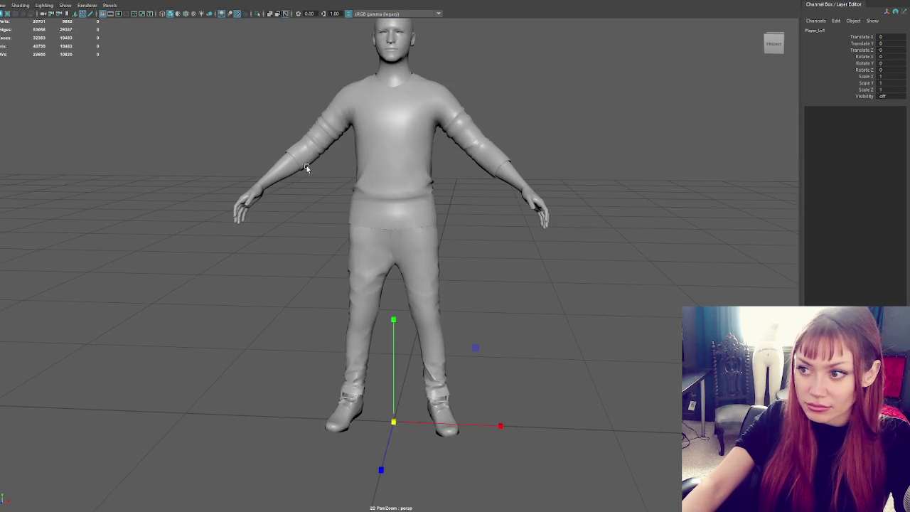
left_click(388, 166)
key("f")
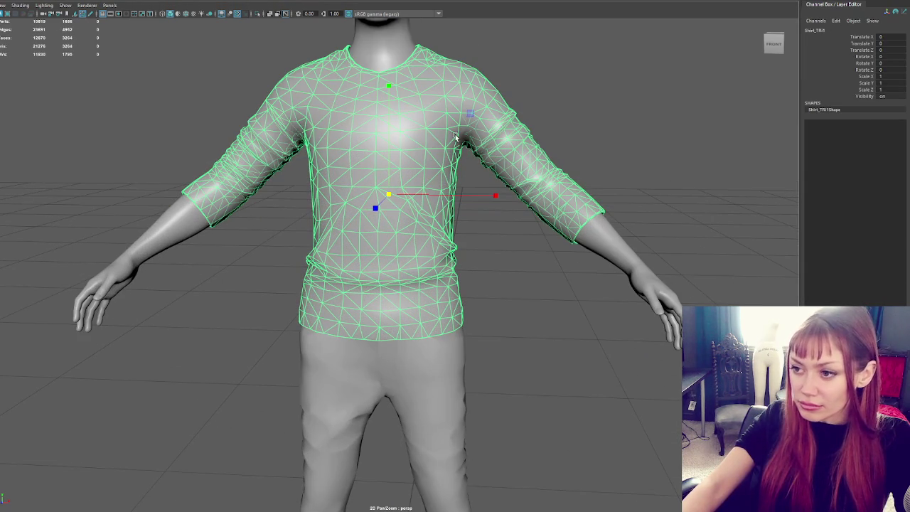
left_click_drag(405, 338, 345, 274, "alt")
scroll(355, 275, "up", 3)
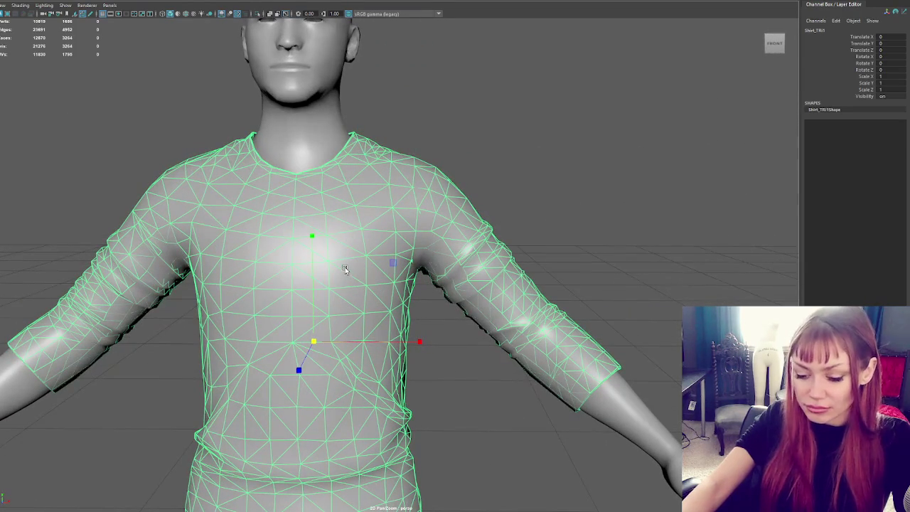
key("ctrl+1")
Marquee-select and delete the faces of both sleeves, including their remnants.
left_click_drag(708, 159, 496, 430)
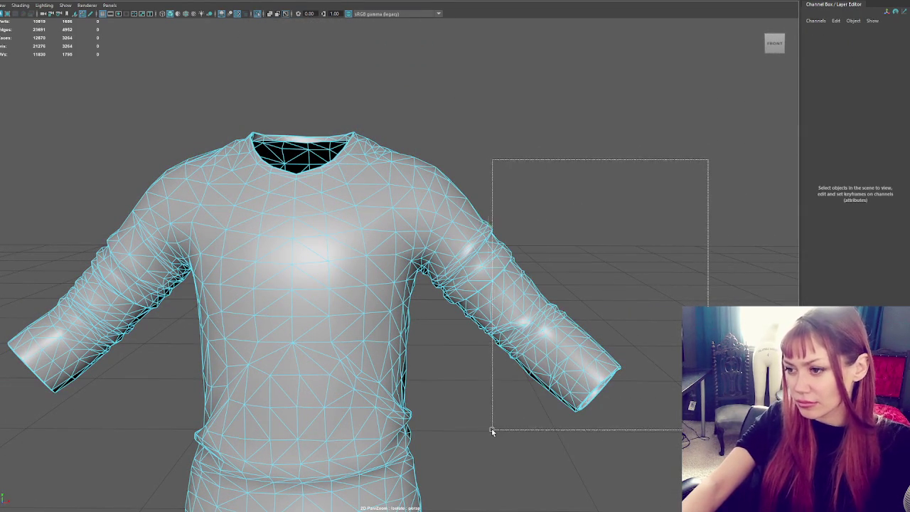
key("Delete")
left_click_drag(141, 137, 6, 416)
key("Delete")
left_click_drag(548, 142, 436, 345)
key("Delete")
mouse_move(93, 121)
left_mouse_down()
mouse_move(175, 312)
mouse_move(363, 248)
mouse_move(341, 237)
left_mouse_up()
key("Delete")
From the shirt's back, delete the armpit flap faces.
mouse_move(422, 217)
right_mouse_down("alt")
mouse_move(445, 165)
mouse_move(406, 175)
right_mouse_up("alt")
left_click_drag(406, 174, 422, 173, "alt")
right_click_drag(422, 173, 451, 155, "alt")
left_click_drag(489, 120, 371, 308)
key("Delete")
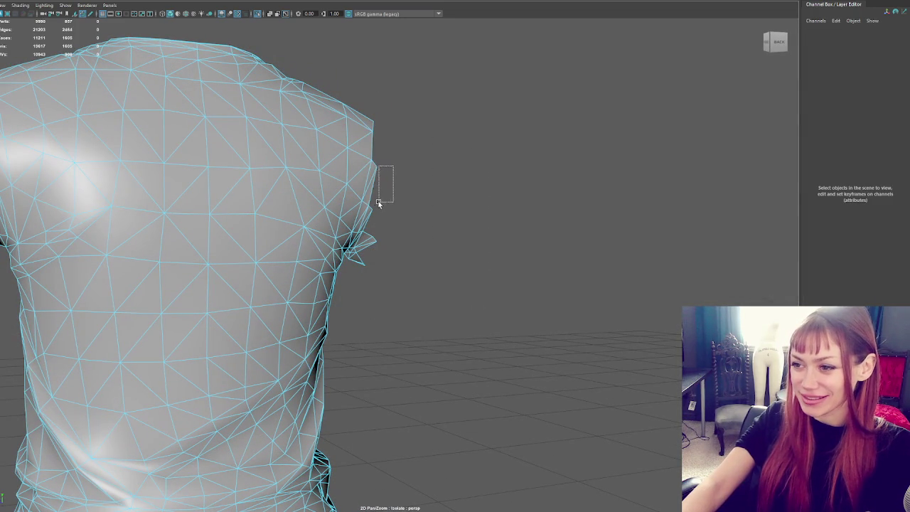
left_click_drag(366, 243, 367, 243)
key("Delete")
left_click_drag(375, 231, 357, 255)
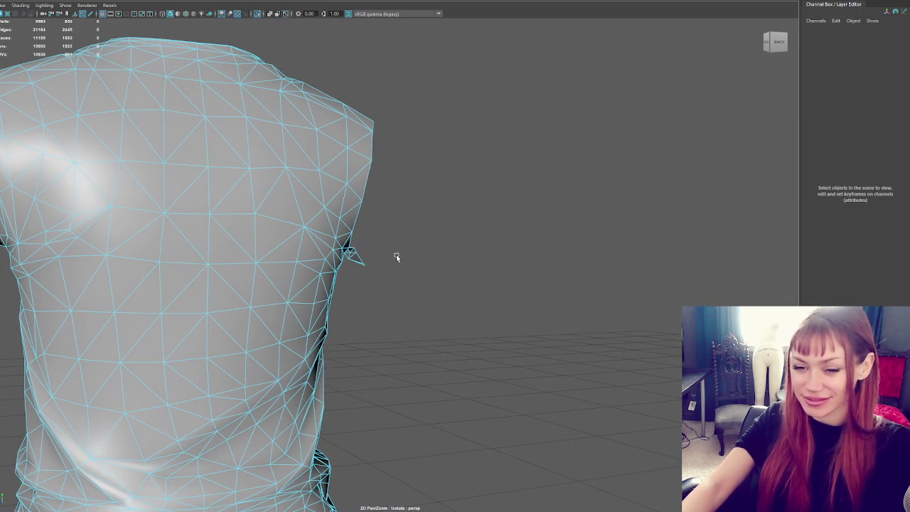
Delete the remaining armpit flap and leftover faces near the right armhole.
mouse_move(412, 245)
left_mouse_down("alt")
mouse_move(398, 240)
mouse_move(399, 249)
left_mouse_up("alt")
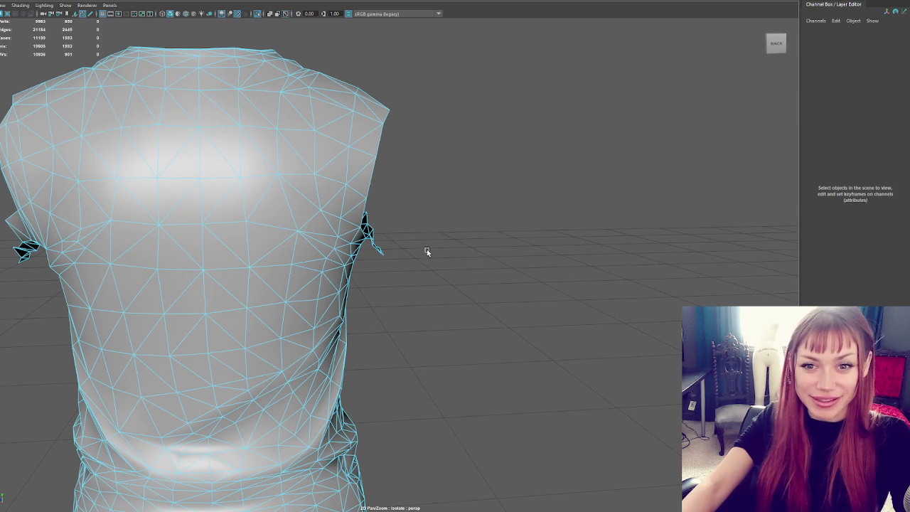
scroll(425, 253, "up", 5)
mouse_move(429, 221)
left_mouse_down("alt")
mouse_move(235, 186)
mouse_move(319, 199)
left_mouse_up("alt")
mouse_move(330, 115)
left_mouse_down()
mouse_move(386, 225)
mouse_move(441, 220)
mouse_move(497, 248)
mouse_move(428, 251)
mouse_move(386, 230)
mouse_move(260, 234)
mouse_move(434, 220)
mouse_move(395, 254)
mouse_move(429, 240)
mouse_move(410, 248)
mouse_move(422, 244)
mouse_move(390, 219)
mouse_move(410, 217)
mouse_move(410, 249)
mouse_move(443, 258)
mouse_move(265, 277)
mouse_move(339, 288)
mouse_move(304, 276)
left_mouse_up()
key("Delete")
scroll(381, 188, "down", 5)
key("Delete")
left_click(410, 216)
key("Delete")
Orbit to the shirt's front and select the edge at the top of the armhole.
scroll(304, 276, "up", 1)
right_click_drag(121, 100, 241, 192)
left_click(241, 192)
Bridge the top and bottom armhole edges, then insert four edge loops across the strip.
left_click(306, 321, "shift")
key("g")
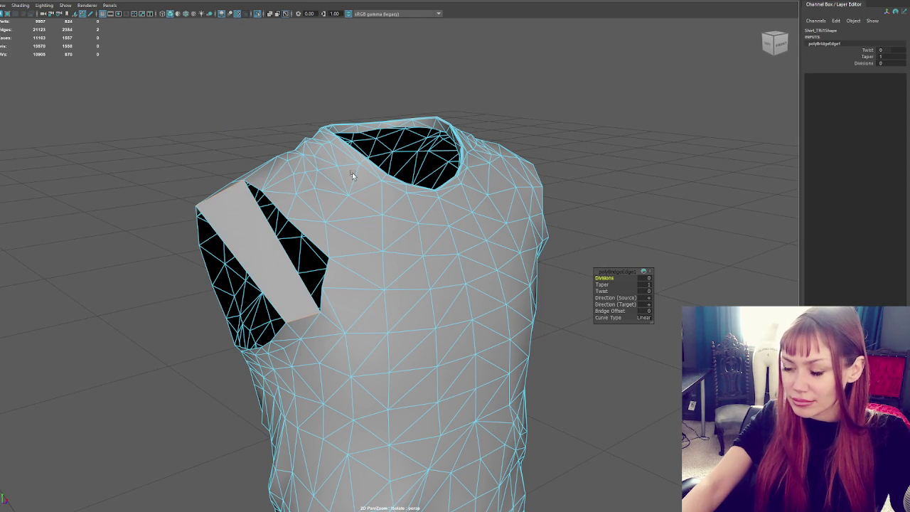
key("ctrl+e")
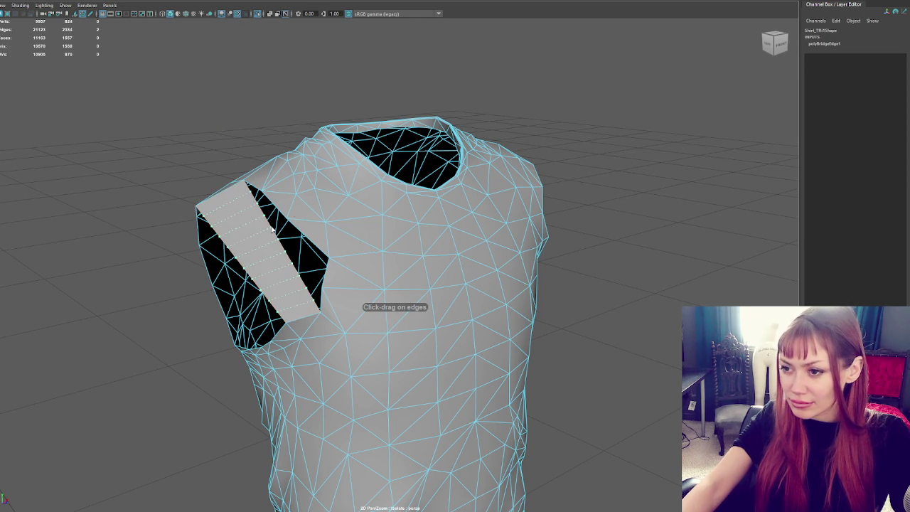
key("ctrl+shift+t")
left_click(93, 121)
left_click(259, 206)
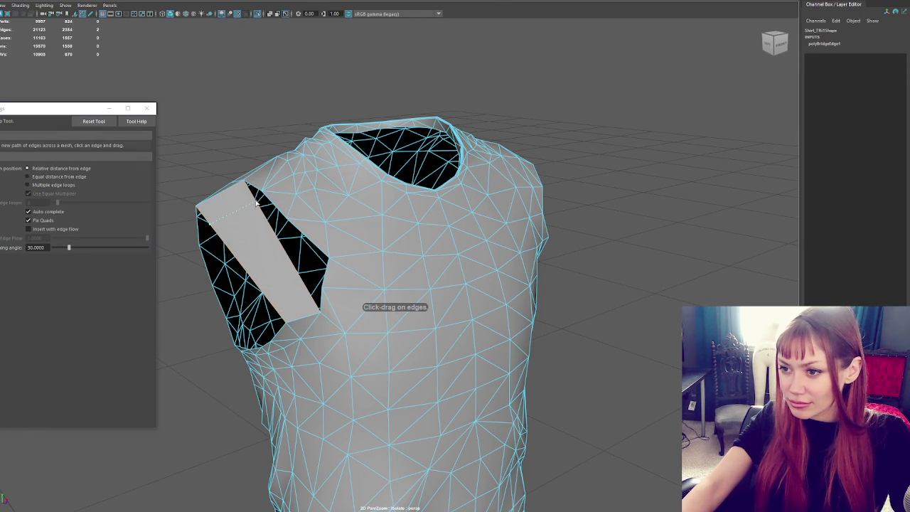
left_click(275, 232)
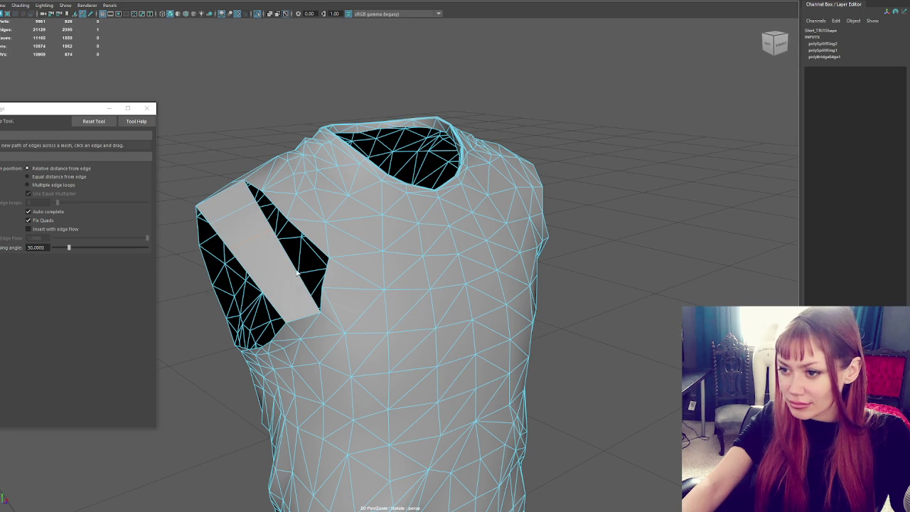
left_click(295, 268)
left_click(307, 291)
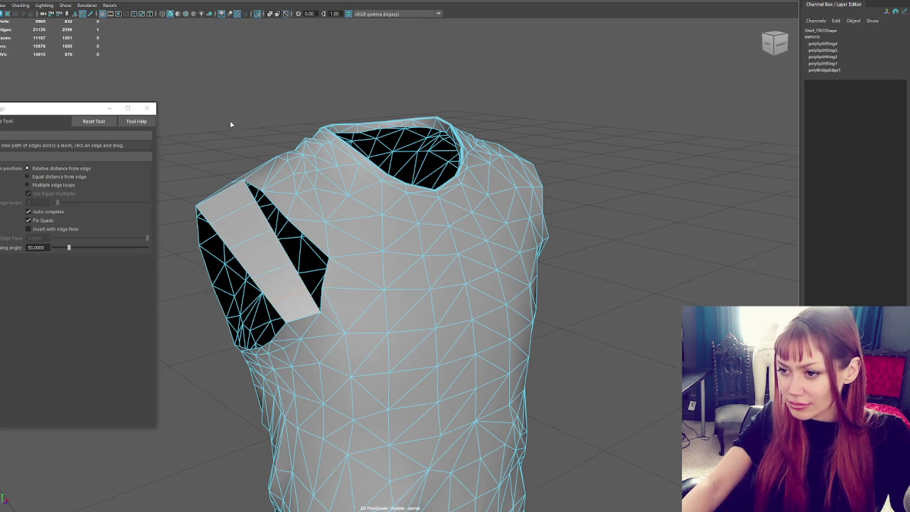
Select an edge on the bridged shoulder strip and frame the view on it.
key("w")
left_click(239, 205)
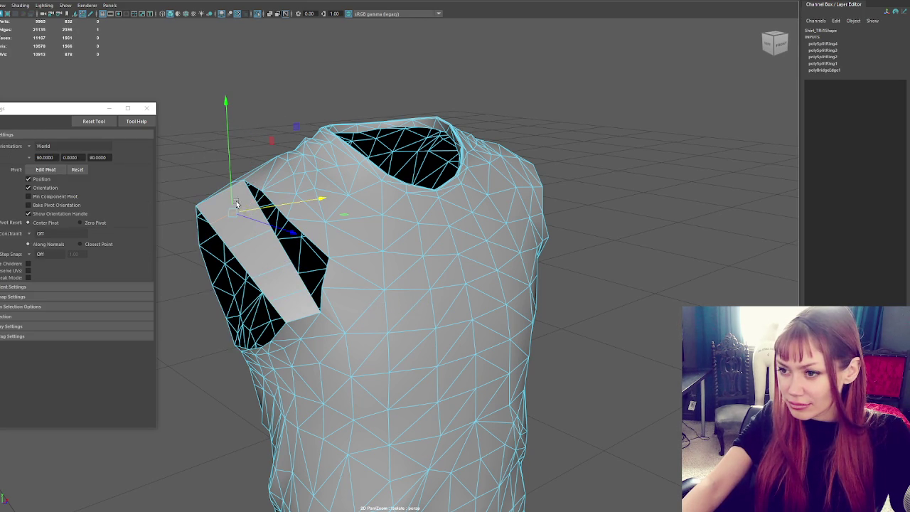
left_click(236, 207)
left_click(238, 206)
left_click(241, 206)
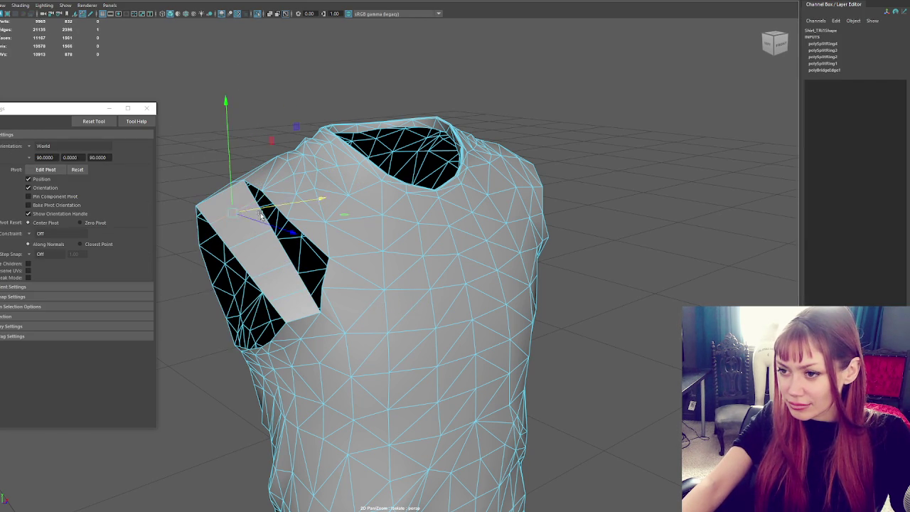
key("f")
scroll(398, 208, "down", 5)
mouse_move(432, 211)
left_mouse_down("alt")
mouse_move(489, 217)
mouse_move(462, 212)
left_mouse_up("alt")
Raise the selected strip edge and scale it to fit the shoulder.
mouse_move(394, 257)
left_mouse_down()
mouse_move(392, 232)
mouse_move(341, 258)
mouse_move(403, 247)
mouse_move(477, 265)
mouse_move(495, 230)
left_mouse_up()
key("e")
key("r")
mouse_move(436, 255)
left_mouse_down()
mouse_move(458, 241)
mouse_move(422, 224)
mouse_move(455, 311)
mouse_move(476, 265)
mouse_move(491, 301)
mouse_move(504, 292)
mouse_move(481, 284)
mouse_move(447, 314)
left_mouse_up()
key("w")
key("r")
key("w")
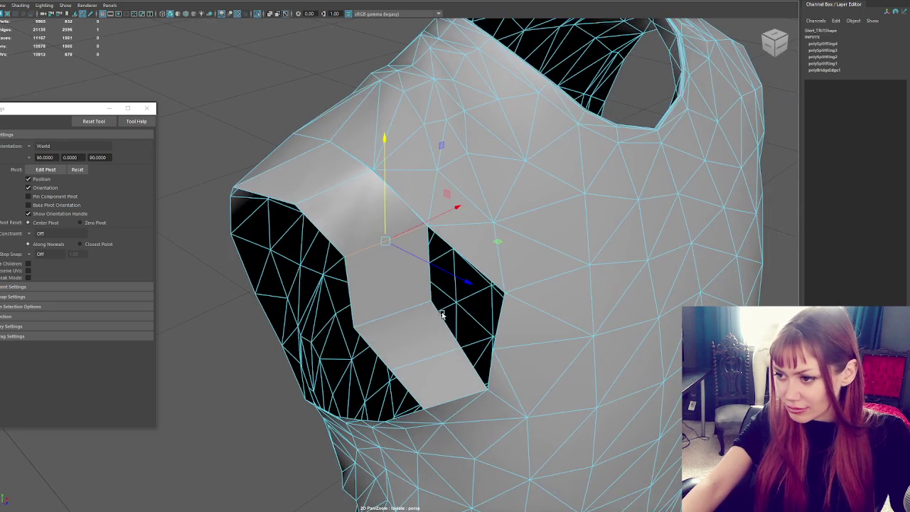
Reposition the lower strip vertex, panel-corner vertex and left-edge vertex to fill the hole.
left_click(422, 324)
mouse_move(439, 341)
left_mouse_down()
mouse_move(483, 288)
mouse_move(459, 289)
mouse_move(463, 274)
mouse_move(481, 295)
left_mouse_up()
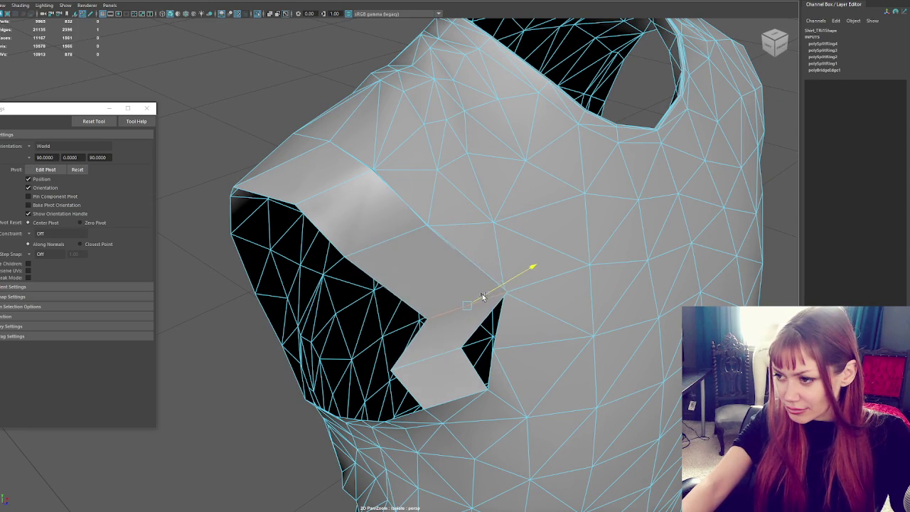
left_click(463, 359)
mouse_move(459, 355)
left_mouse_down()
mouse_move(488, 349)
mouse_move(313, 252)
left_mouse_up()
scroll(459, 347, "down", 5)
left_click(378, 266)
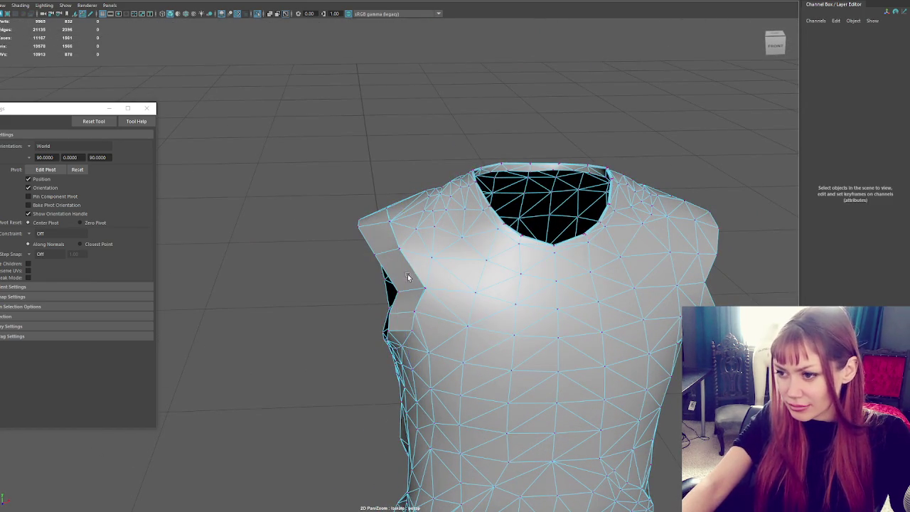
left_click(395, 293)
left_click_drag(401, 291, 404, 294)
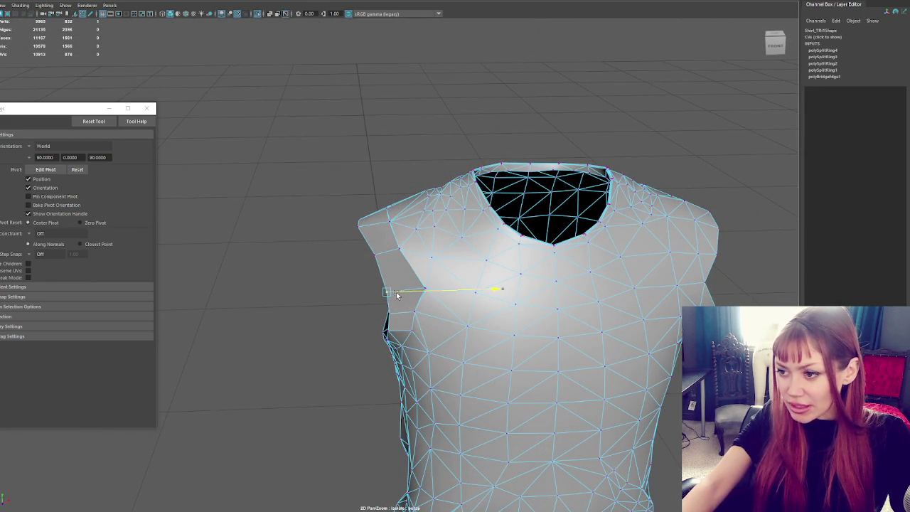
Move the shoulder-corner vertex to the right, then view the shirt in wireframe.
left_click(357, 229)
left_click(361, 226)
mouse_move(369, 226)
left_mouse_down()
mouse_move(379, 229)
mouse_move(365, 221)
left_mouse_up()
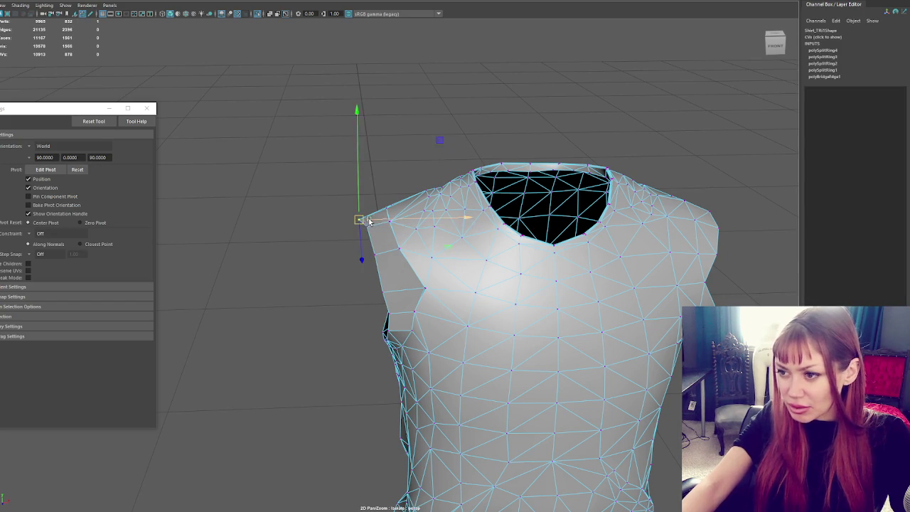
left_click_drag(454, 288, 396, 303, "alt")
key("4")
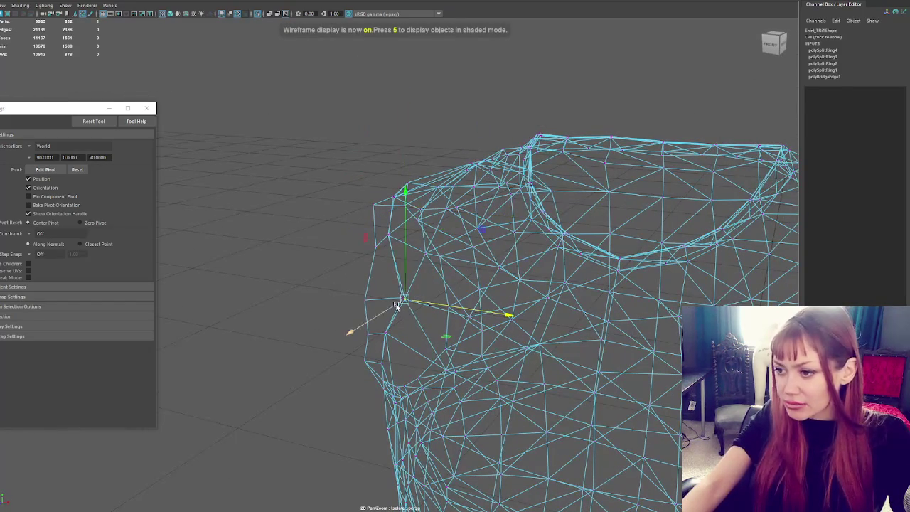
Merge several close shoulder vertex pairs to their centers with Edit Mesh > Merge to Center.
left_click(14, 0)
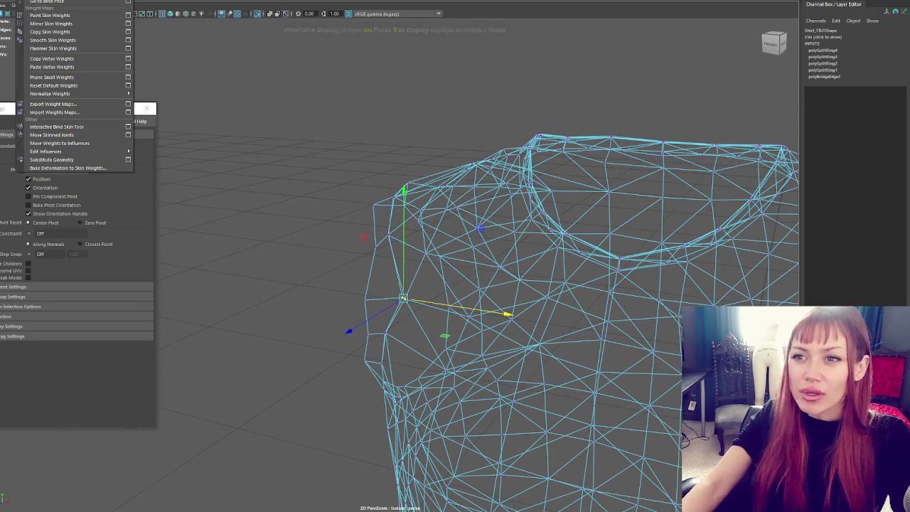
key("Escape")
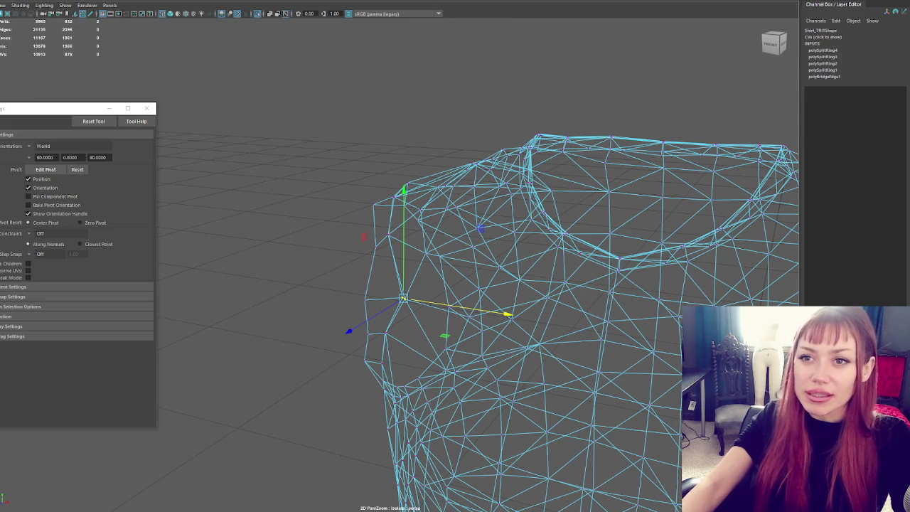
left_click(21, 0)
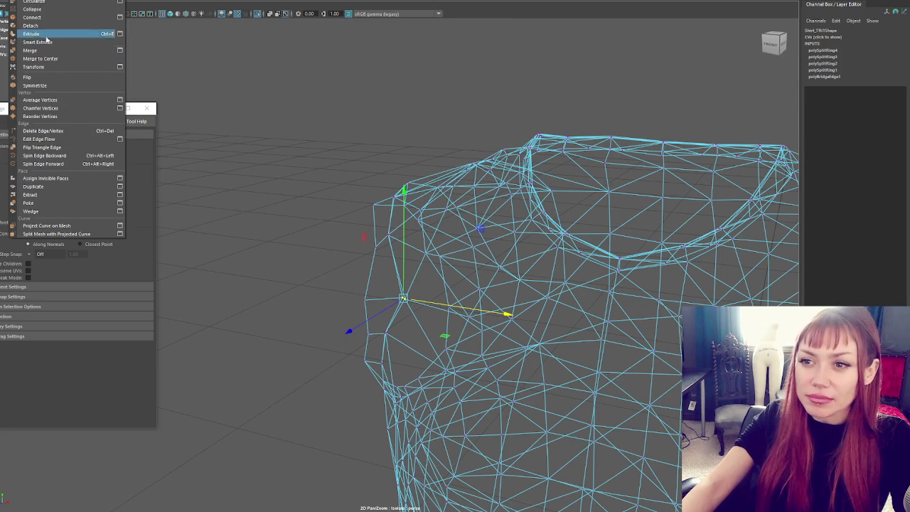
left_click(43, 58)
mouse_move(390, 327)
left_mouse_down("alt")
mouse_move(404, 327)
mouse_move(398, 282)
left_mouse_up("alt")
key("g")
key("g")
scroll(402, 276, "up", 3)
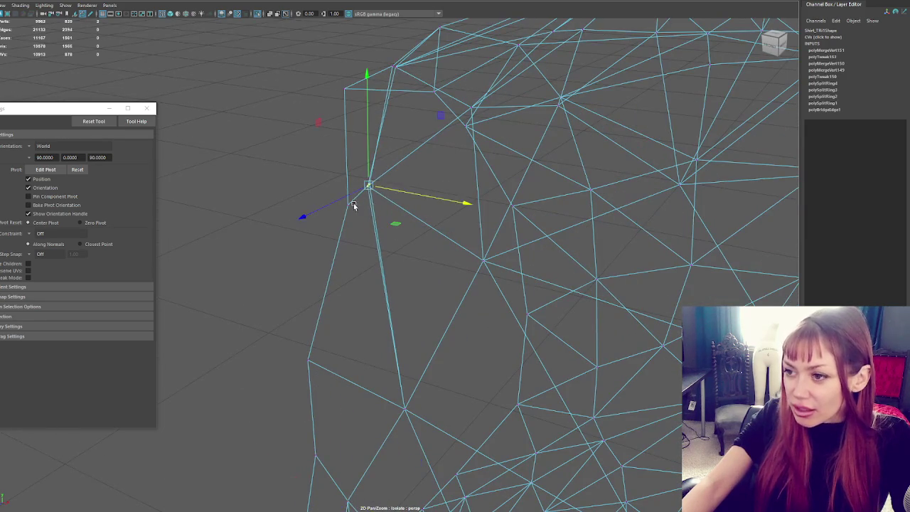
key("g")
scroll(403, 195, "down", 3)
left_click(406, 284)
key("g")
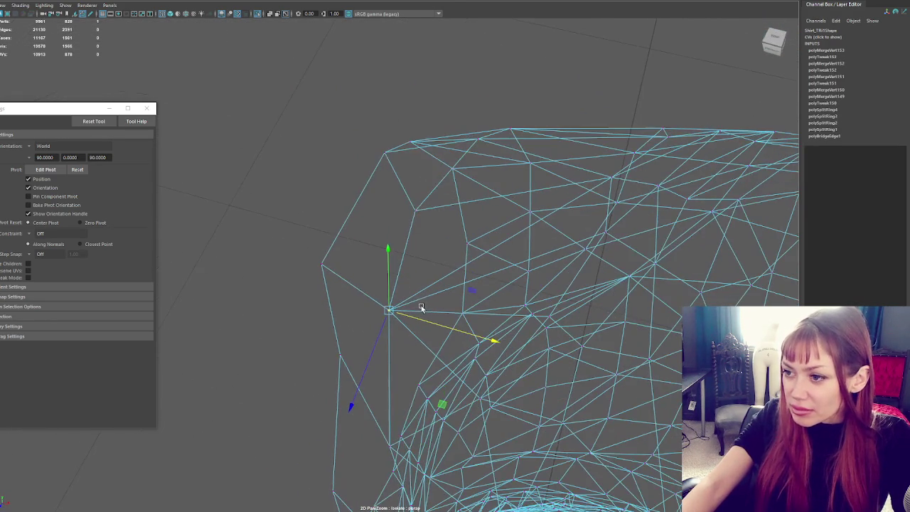
left_click(410, 223)
Return to shaded display and move armhole vertices to round the opening.
left_click_drag(410, 223, 374, 182, "alt")
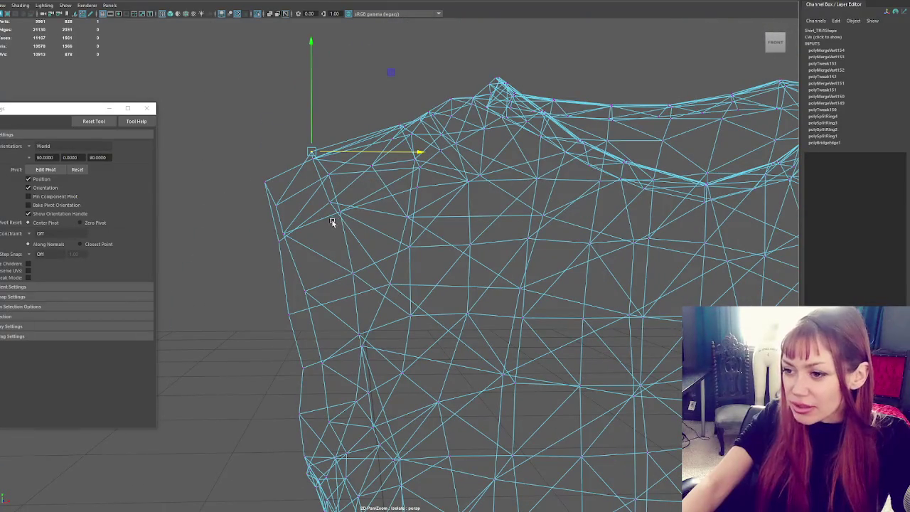
key("6")
mouse_move(292, 370)
left_mouse_down("alt")
mouse_move(440, 361)
mouse_move(441, 284)
left_mouse_up("alt")
left_click(409, 233)
mouse_move(490, 228)
left_mouse_down()
mouse_move(465, 228)
mouse_move(461, 194)
left_mouse_up()
mouse_move(519, 223)
left_mouse_down("alt")
mouse_move(447, 238)
mouse_move(442, 201)
mouse_move(426, 234)
mouse_move(387, 233)
mouse_move(393, 207)
left_mouse_up("alt")
Orbit around the shirt to inspect the armhole from several angles.
left_click_drag(332, 306, 520, 290, "alt")
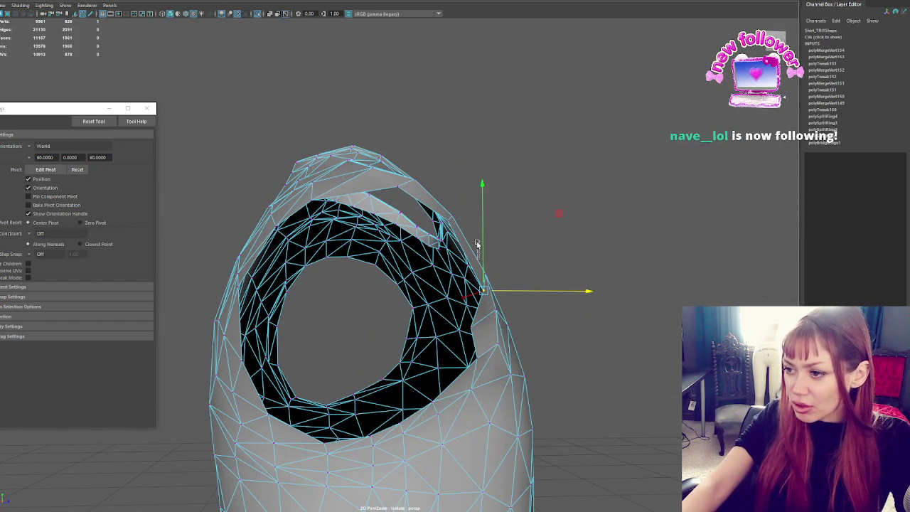
mouse_move(480, 253)
left_mouse_down("alt")
mouse_move(521, 257)
mouse_move(350, 340)
mouse_move(550, 346)
mouse_move(556, 328)
mouse_move(504, 323)
mouse_move(474, 293)
left_mouse_up("alt")
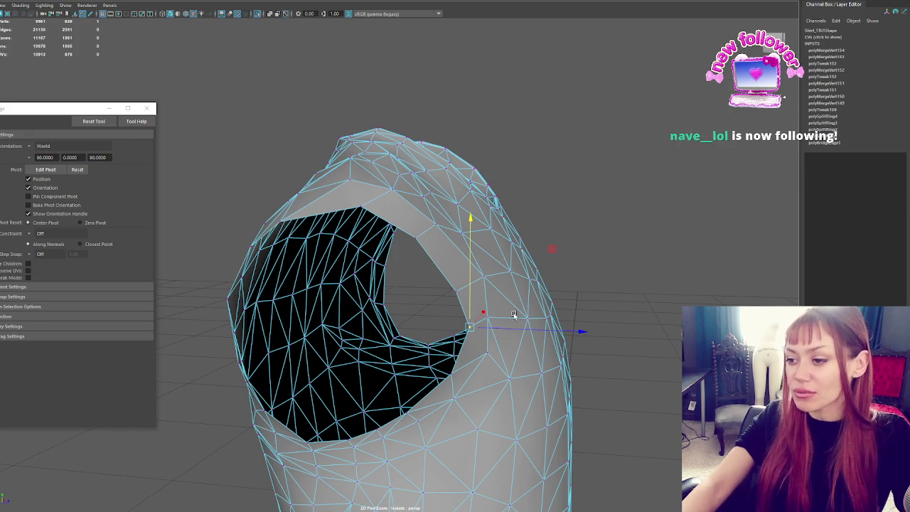
mouse_move(474, 292)
left_mouse_down("alt")
mouse_move(437, 303)
mouse_move(531, 301)
mouse_move(507, 317)
mouse_move(383, 298)
left_mouse_up("alt")
scroll(535, 308, "down", 4)
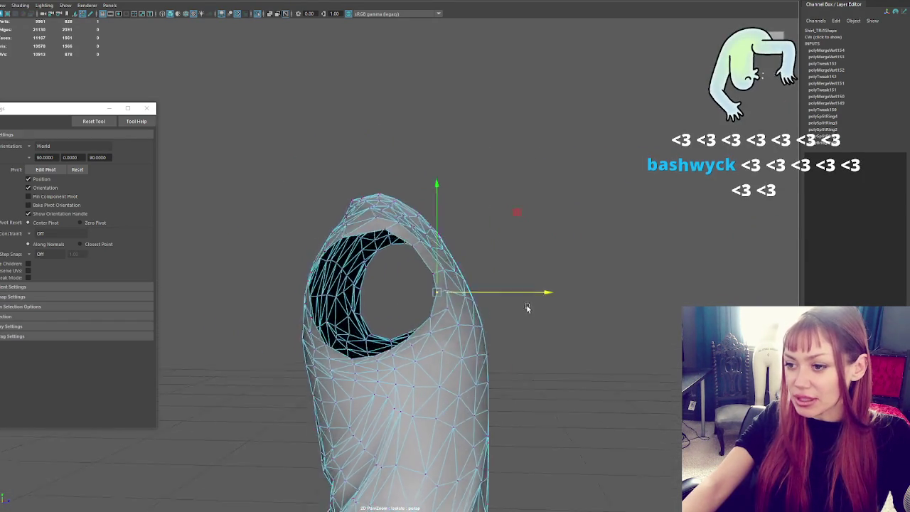
mouse_move(337, 266)
left_mouse_down("alt")
mouse_move(390, 285)
mouse_move(558, 284)
left_mouse_up("alt")
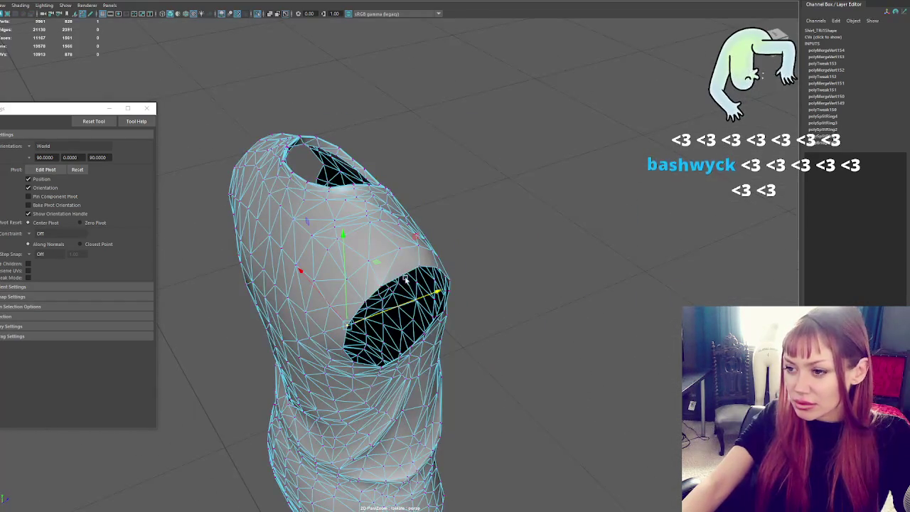
scroll(419, 277, "up", 3)
Cut a new edge across the shoulder with Multi-Cut, then select the shirt object.
right_click_drag(390, 227, 401, 238, "shift")
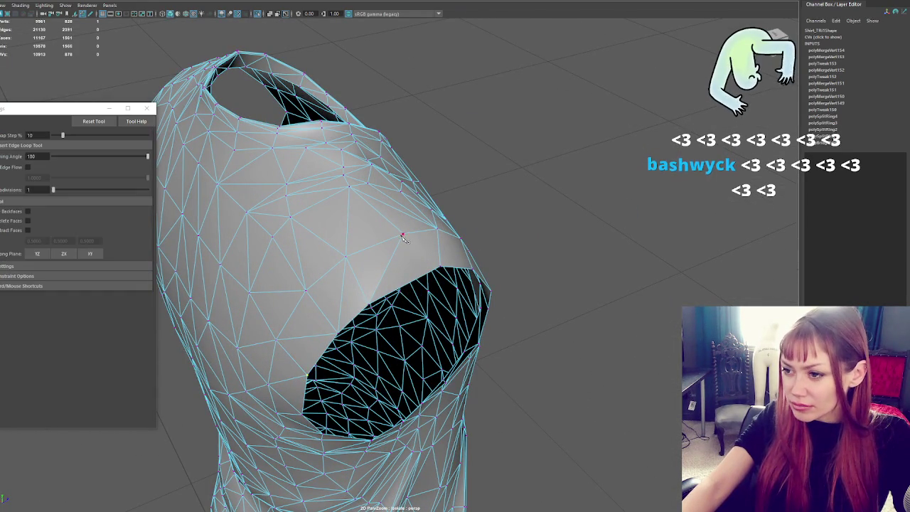
left_click(420, 281)
key("q")
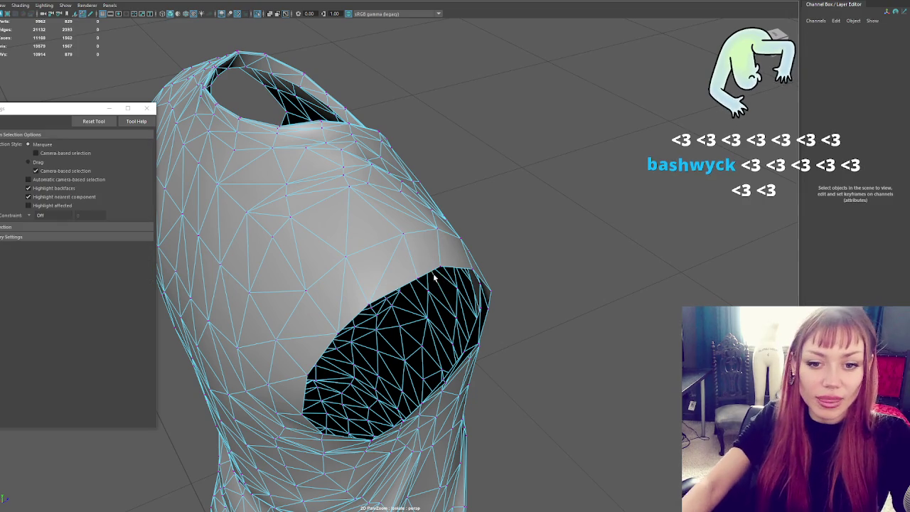
right_click_drag(460, 190, 518, 174)
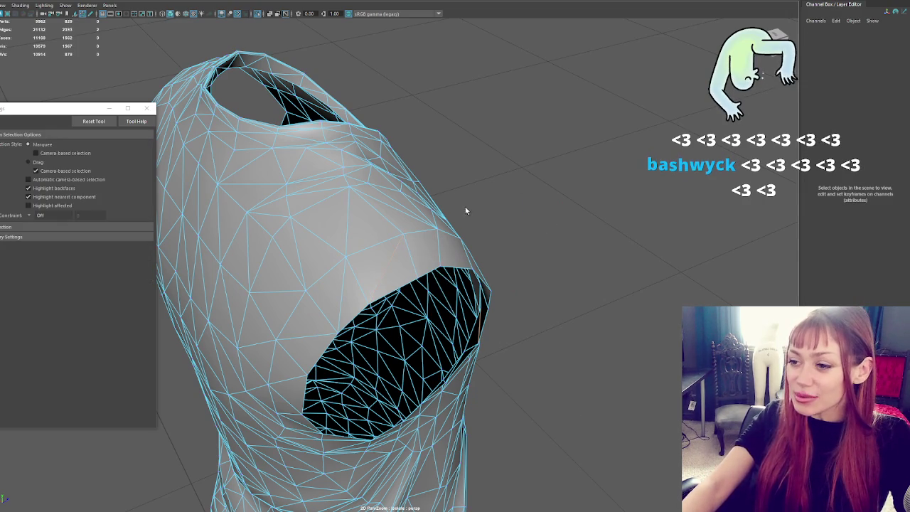
left_click(392, 258)
mouse_move(351, 255)
left_mouse_down("alt")
mouse_move(260, 230)
mouse_move(259, 248)
left_mouse_up("alt")
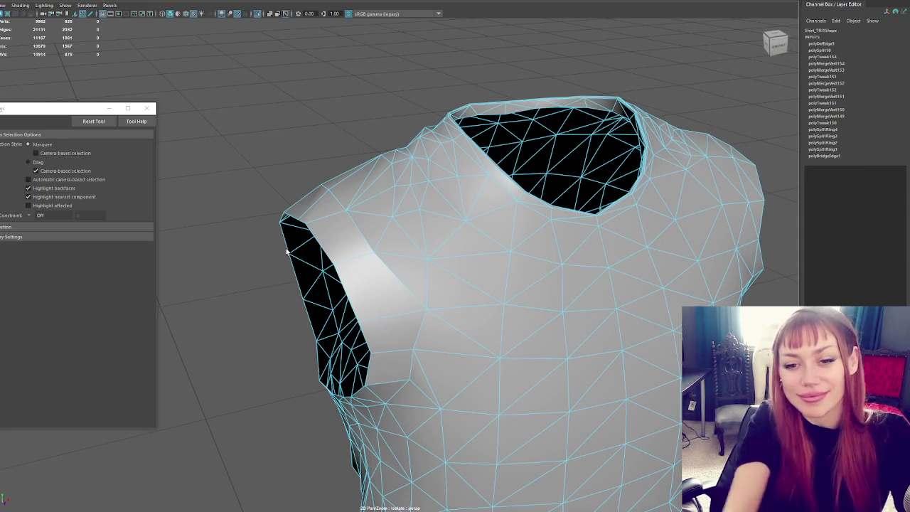
From behind, pull the armhole's top corner vertex upward and select rim vertices below it.
scroll(285, 246, "up", 3)
left_click_drag(291, 225, 446, 220, "alt")
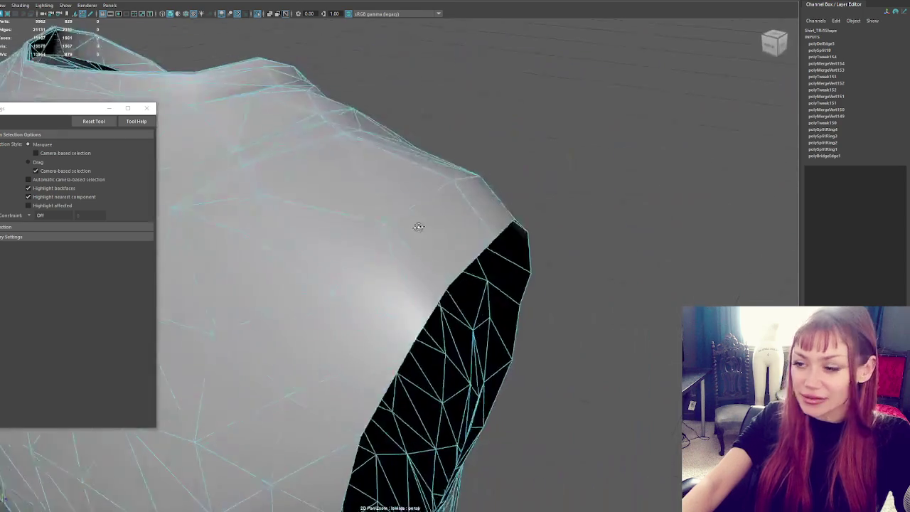
right_click_drag(628, 132, 532, 179)
key("w")
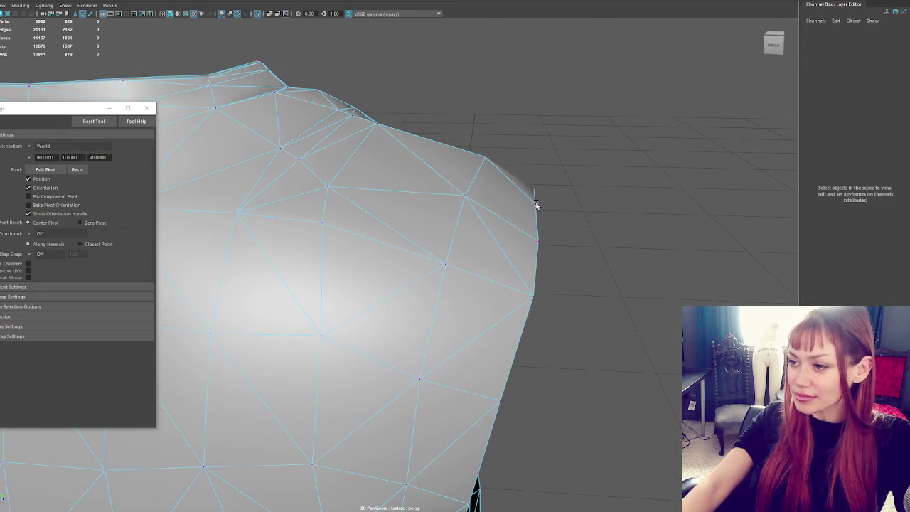
left_click(534, 202)
mouse_move(539, 167)
left_mouse_down()
mouse_move(539, 154)
mouse_move(268, 178)
left_mouse_up()
key("q")
left_click(264, 174)
key("w")
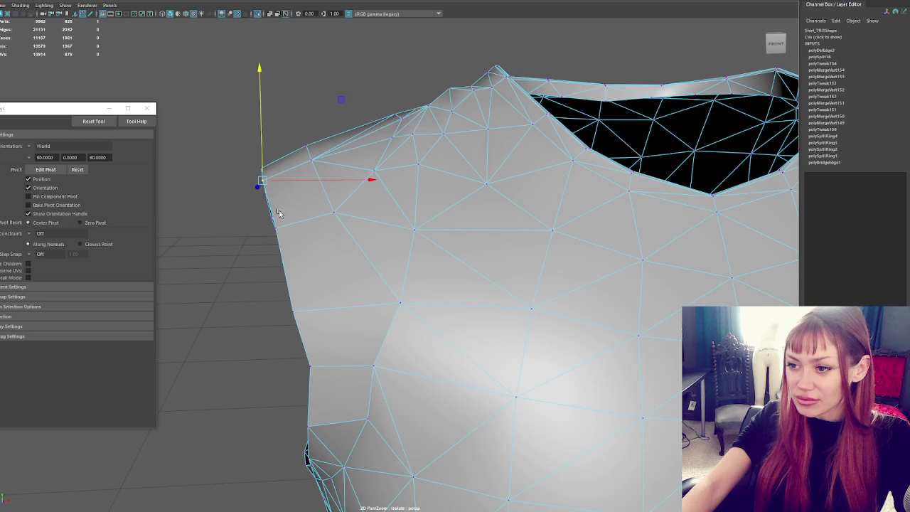
left_click(277, 231)
left_click(283, 229)
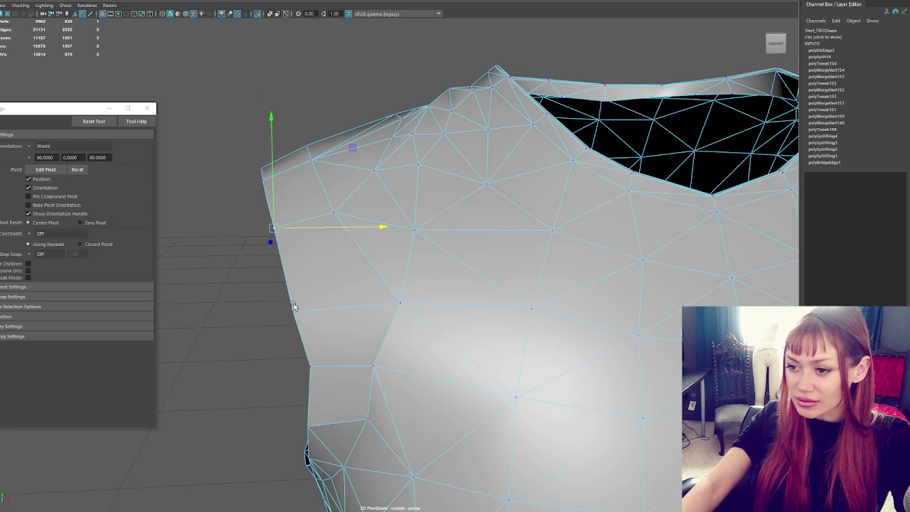
left_click(313, 368)
left_click(311, 365)
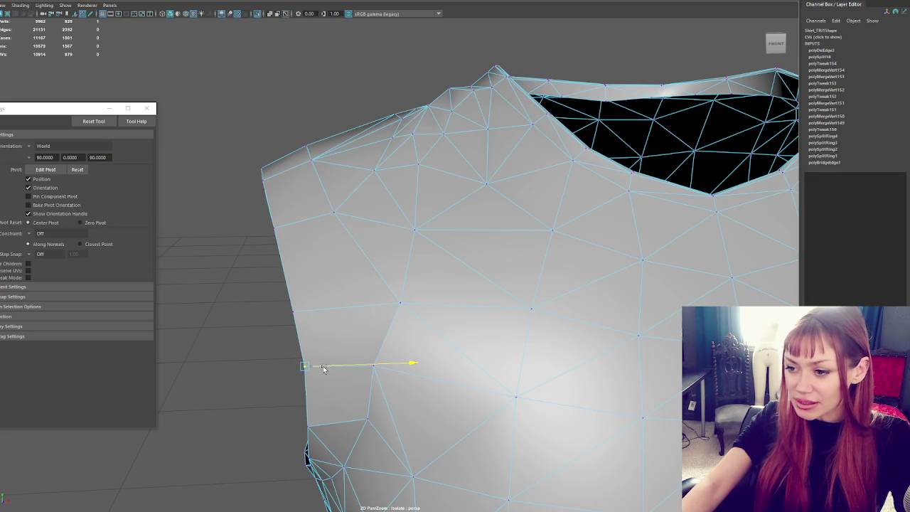
From the left side, shift an upper armhole rim vertex slightly sideways.
scroll(320, 369, "down", 5)
left_click_drag(321, 368, 545, 285, "alt")
scroll(540, 285, "up", 3)
scroll(377, 187, "up", 2)
scroll(426, 167, "down", 2)
left_click_drag(428, 169, 369, 195, "alt")
left_click(384, 196)
mouse_move(482, 201)
left_mouse_down("alt")
mouse_move(337, 247)
mouse_move(440, 226)
mouse_move(428, 209)
left_mouse_up("alt")
left_click_drag(449, 243, 445, 244)
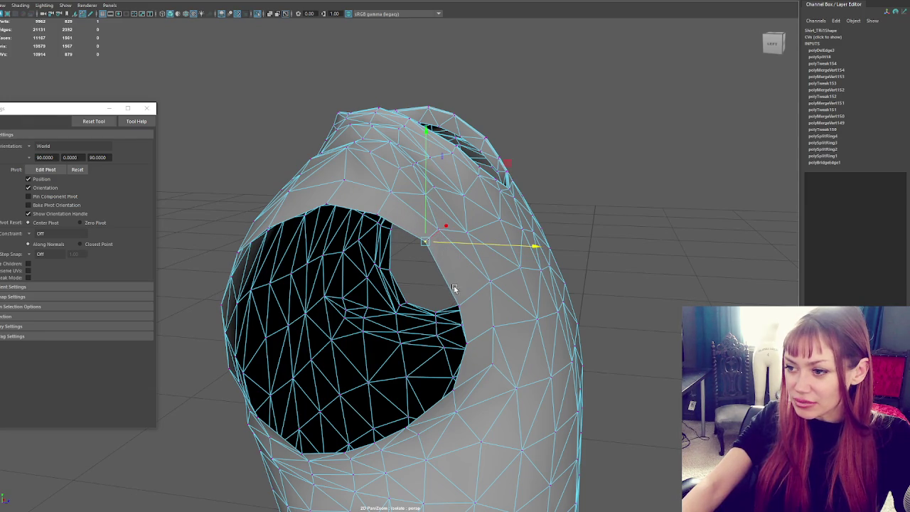
Raise a hole-edge vertex and lift the top armhole vertex higher.
left_click(458, 305)
left_click_drag(462, 281, 462, 271)
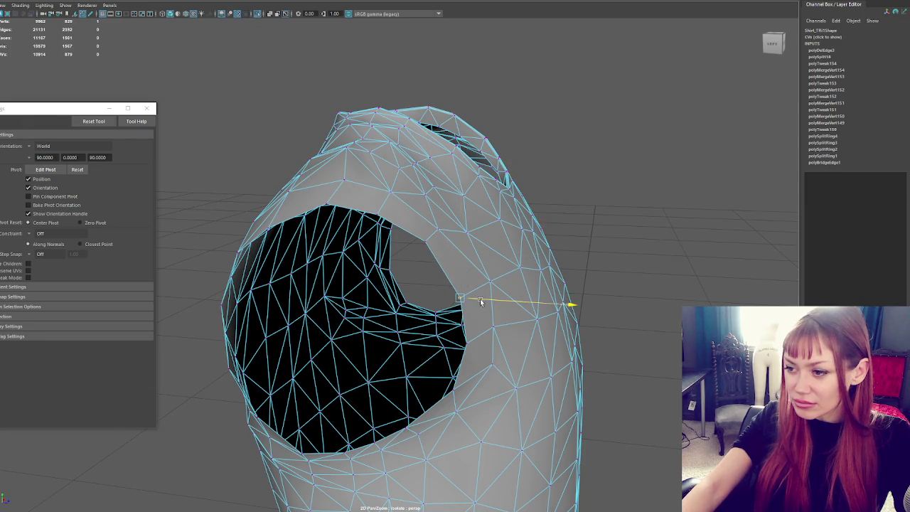
left_click_drag(480, 302, 398, 285, "alt")
left_click(306, 226)
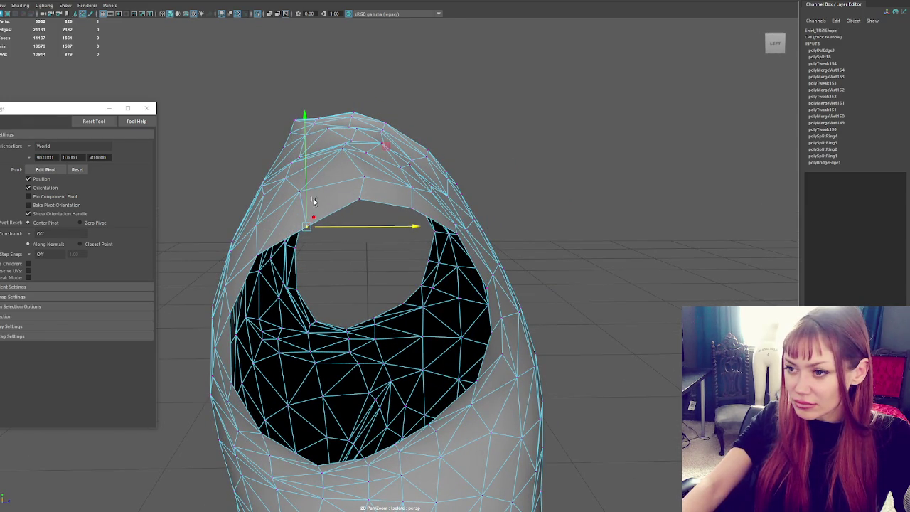
mouse_move(303, 186)
left_mouse_down()
mouse_move(301, 171)
mouse_move(432, 177)
mouse_move(528, 203)
left_mouse_up()
key("q")
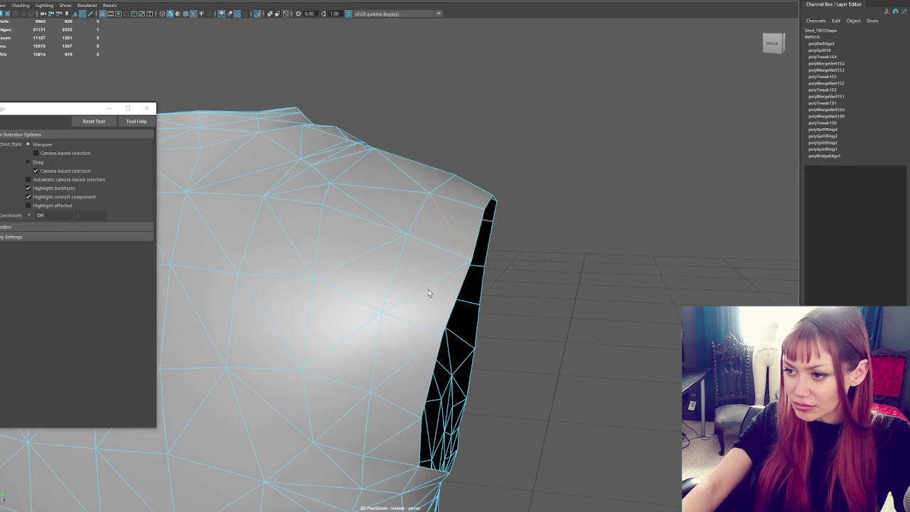
left_click_drag(457, 307, 466, 284, "alt")
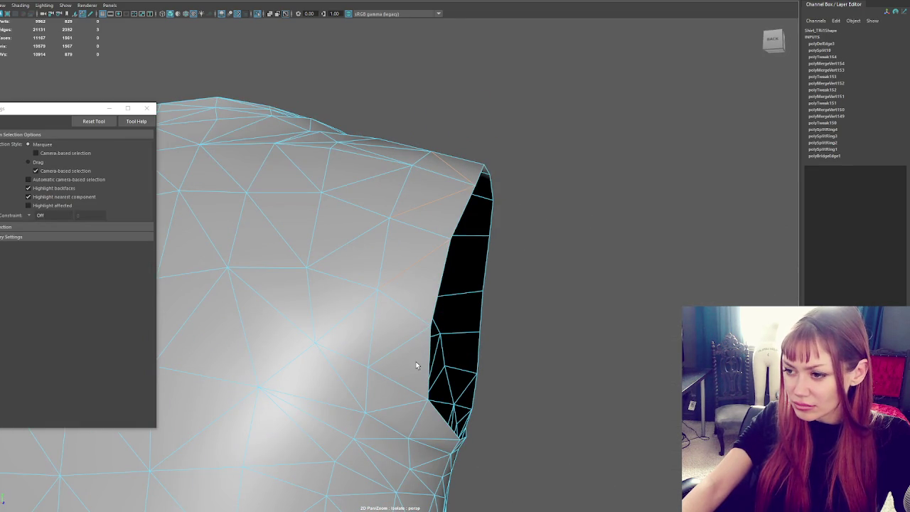
mouse_move(401, 344)
left_mouse_down("alt")
mouse_move(203, 368)
mouse_move(528, 329)
mouse_move(351, 331)
mouse_move(519, 303)
mouse_move(495, 298)
mouse_move(521, 300)
mouse_move(518, 265)
mouse_move(406, 301)
mouse_move(341, 301)
left_mouse_up("alt")
Delete two narrow faces at the armhole edge to widen the opening.
right_click(253, 258)
mouse_move(274, 240)
left_mouse_down()
mouse_move(298, 363)
mouse_move(334, 427)
left_mouse_up()
left_click(349, 449)
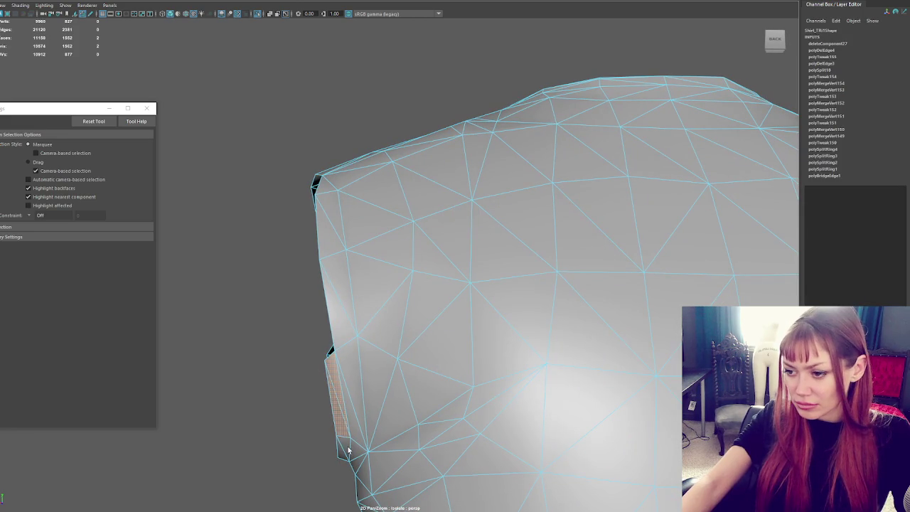
mouse_move(388, 456)
left_mouse_down("alt")
mouse_move(646, 436)
mouse_move(495, 472)
left_mouse_up("alt")
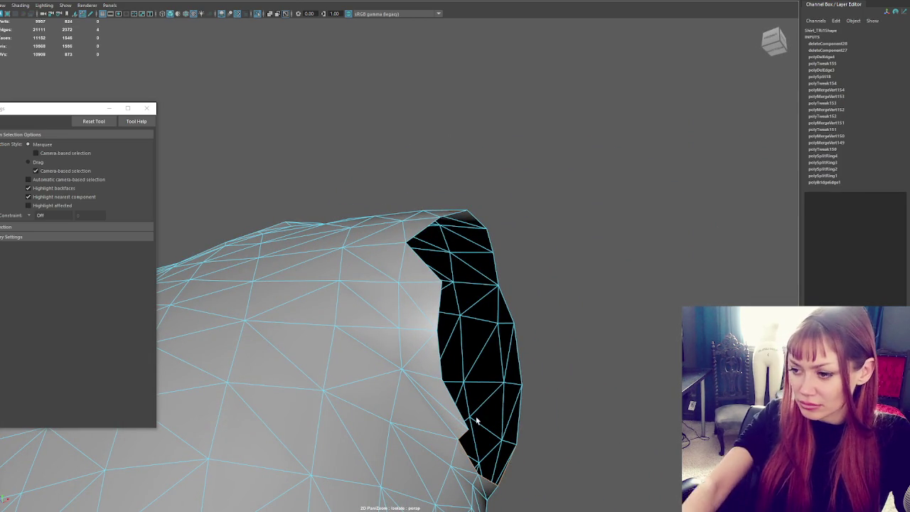
key("Delete")
left_click_drag(445, 400, 439, 402, "alt")
left_click(439, 402)
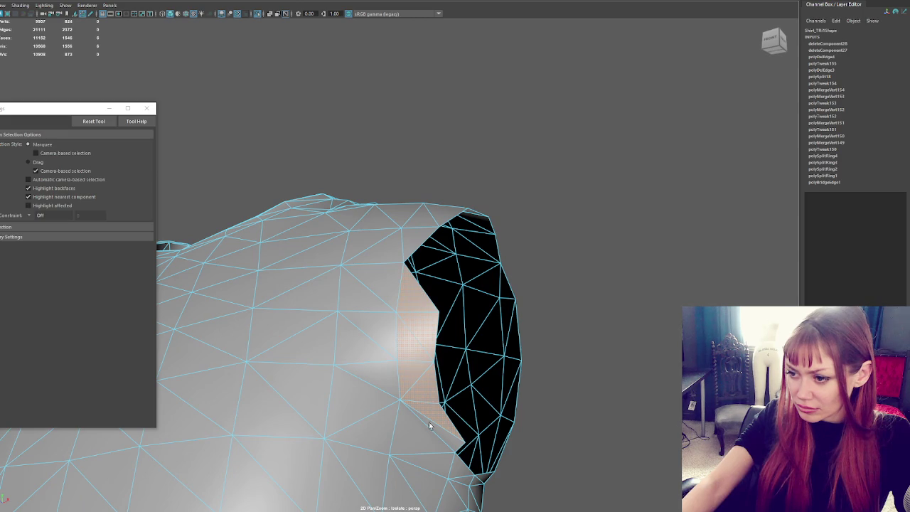
key("Delete")
mouse_move(433, 426)
left_mouse_down("alt")
mouse_move(459, 431)
mouse_move(420, 284)
left_mouse_up("alt")
scroll(420, 284, "up", 3)
scroll(432, 305, "up", 3)
scroll(452, 286, "up", 2)
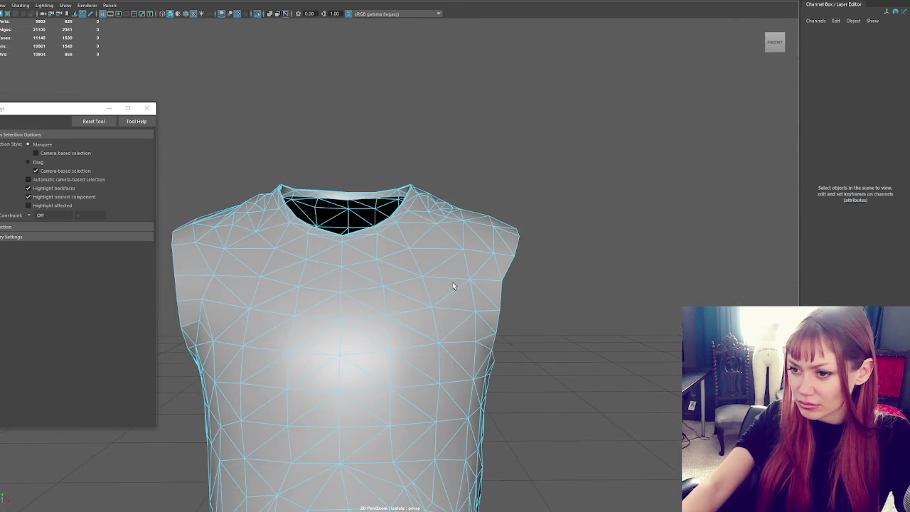
In vertex mode, move the shoulder-edge vertex by the right armhole down the side.
middle_click_drag(452, 286, 431, 254, "alt")
key("F9")
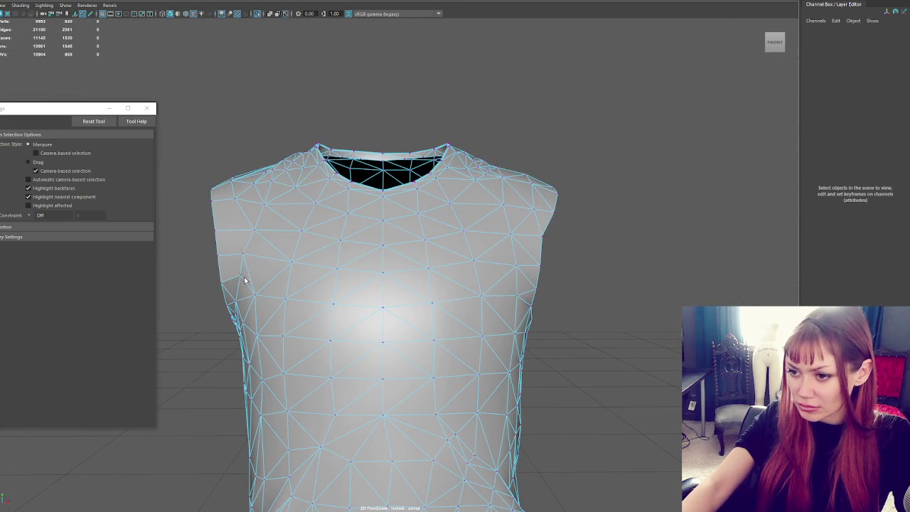
left_click(241, 276)
key("w")
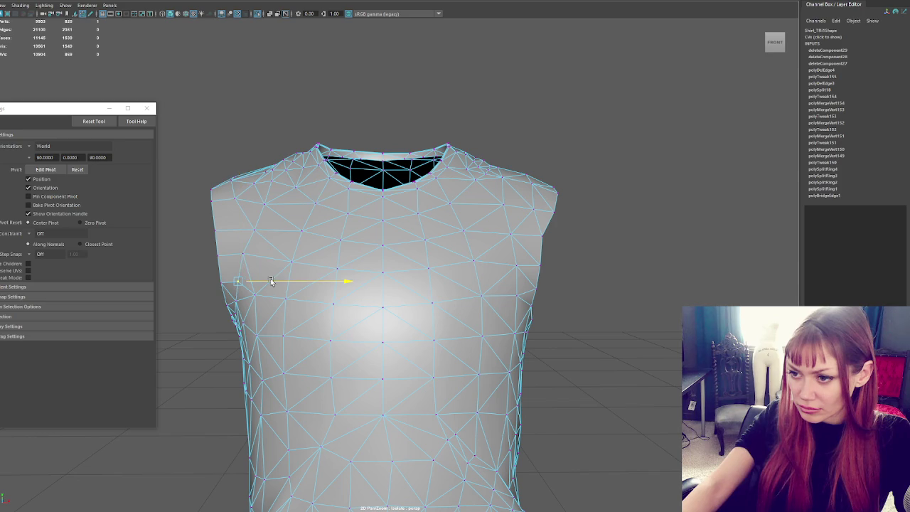
left_click_drag(564, 279, 570, 279, "alt")
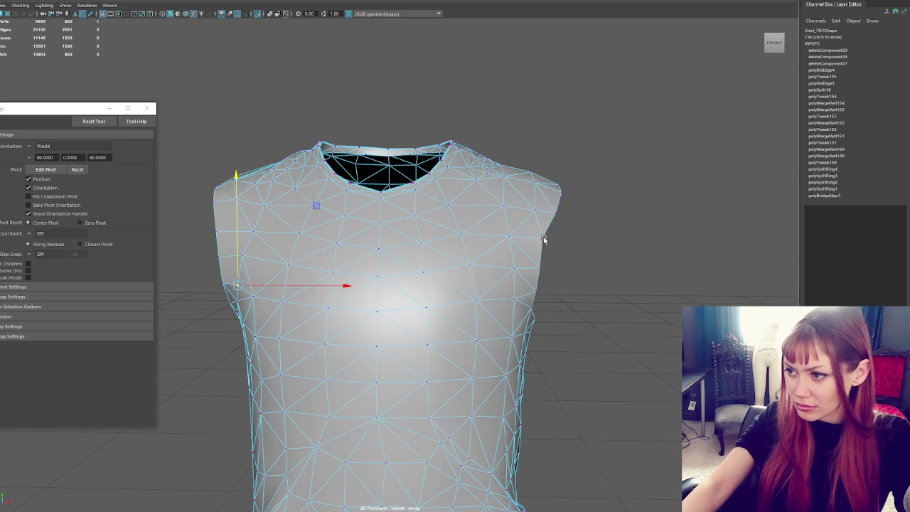
left_click(545, 239)
left_click(542, 240)
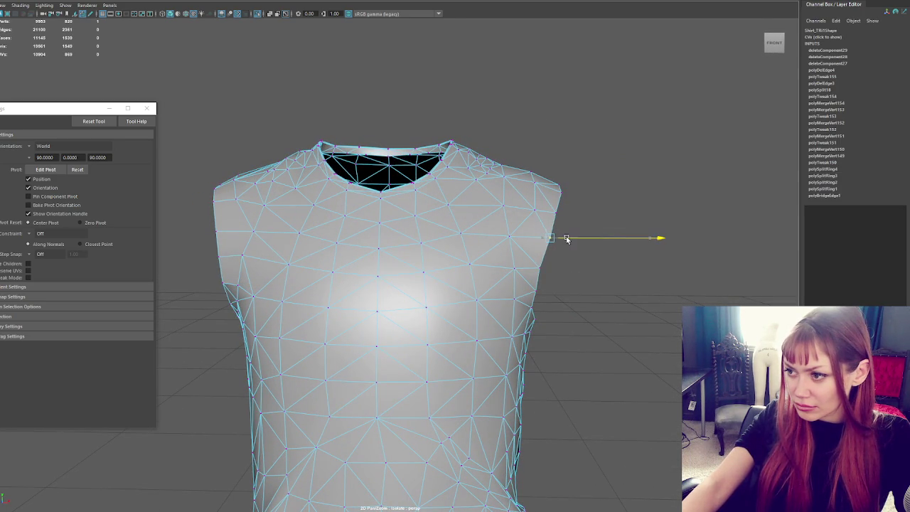
mouse_move(539, 270)
left_mouse_down("alt")
mouse_move(523, 274)
mouse_move(587, 258)
mouse_move(555, 267)
mouse_move(567, 260)
left_mouse_up("alt")
mouse_move(531, 305)
middle_mouse_down()
mouse_move(548, 306)
mouse_move(547, 288)
middle_mouse_up()
Nudge neighbouring right armhole rim vertices to round the opening.
left_click(532, 287)
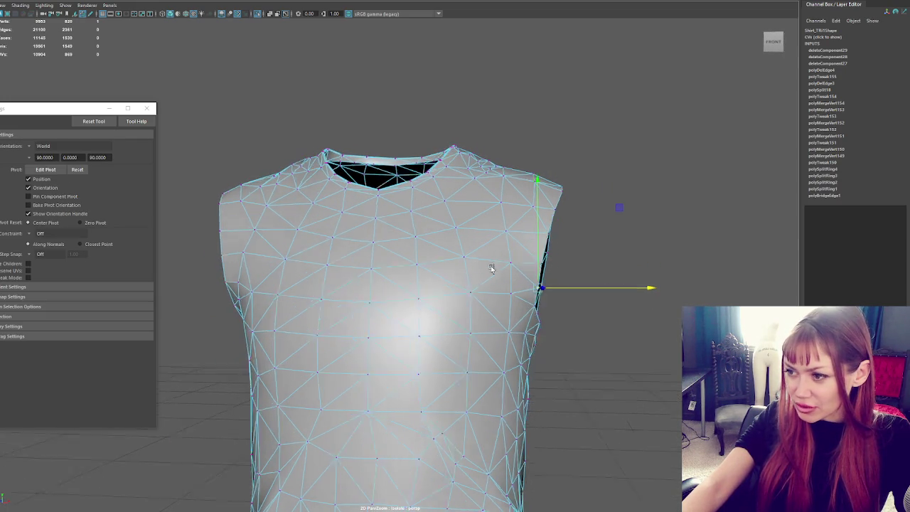
left_click_drag(481, 266, 430, 268, "alt")
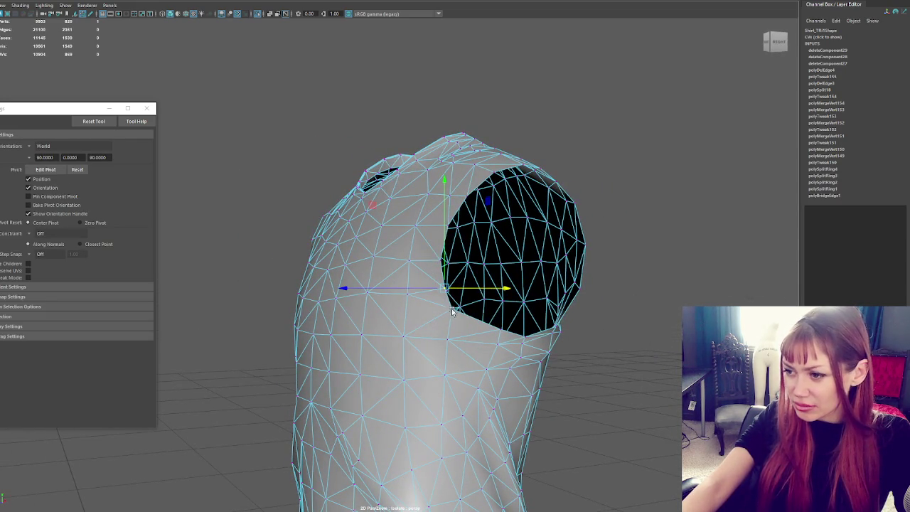
middle_click_drag(451, 311, 455, 312)
mouse_move(455, 311)
left_mouse_down("alt")
mouse_move(350, 325)
mouse_move(387, 309)
left_mouse_up("alt")
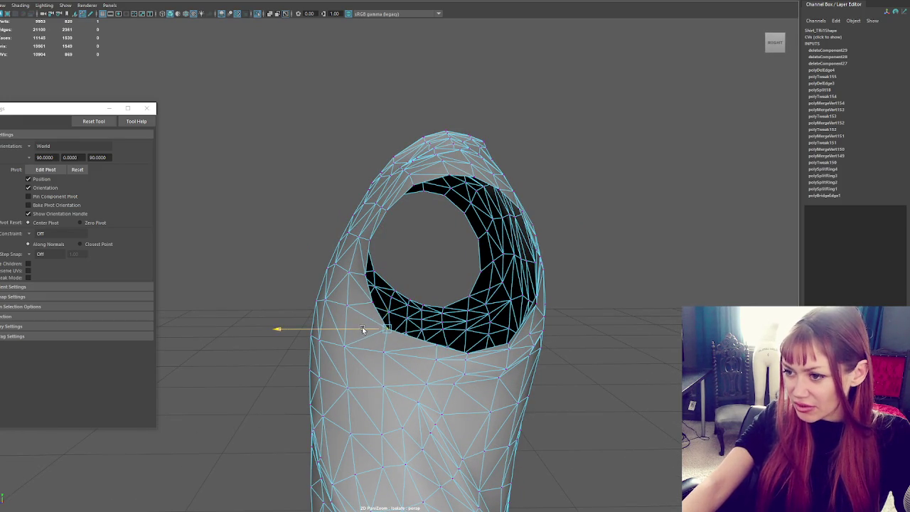
left_click(437, 346)
left_click(437, 346)
left_click_drag(437, 340, 431, 328)
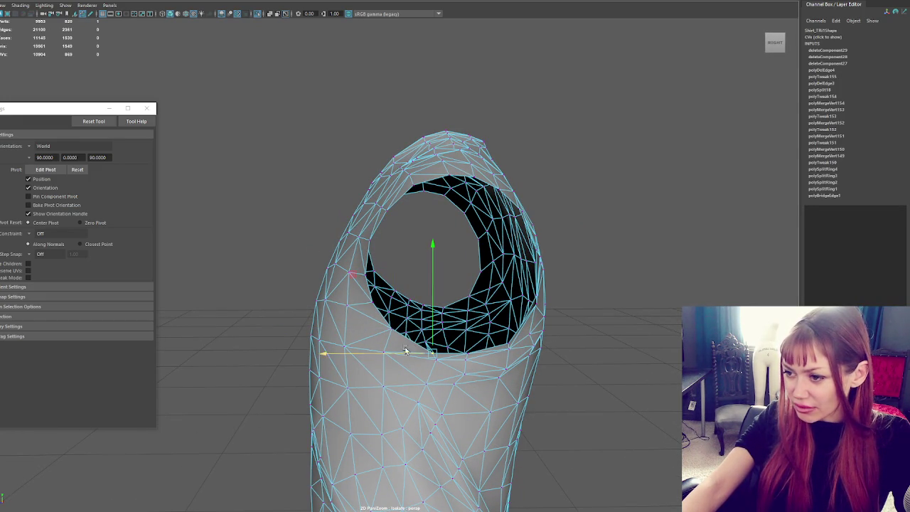
left_click(437, 362)
left_click(436, 359)
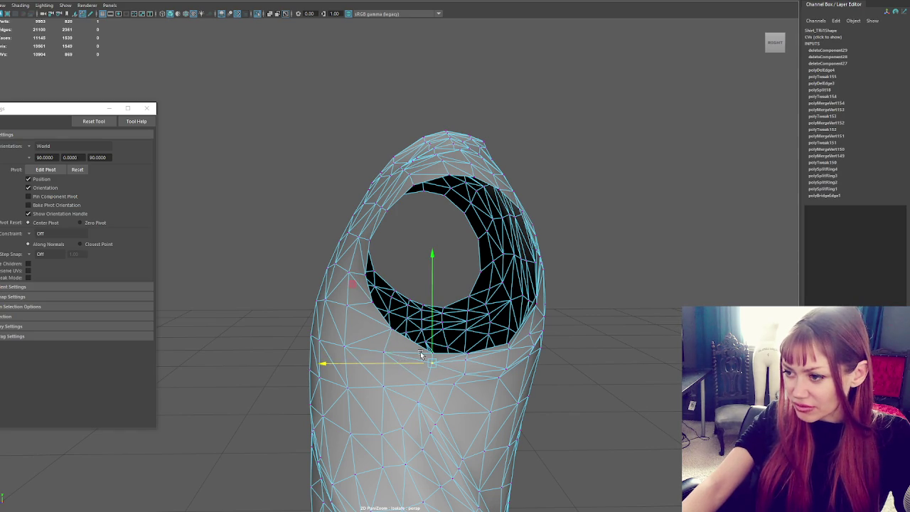
left_click_drag(418, 354, 543, 287, "alt")
Raise a side vertex under the left armhole with a small soft-selection radius.
key("q")
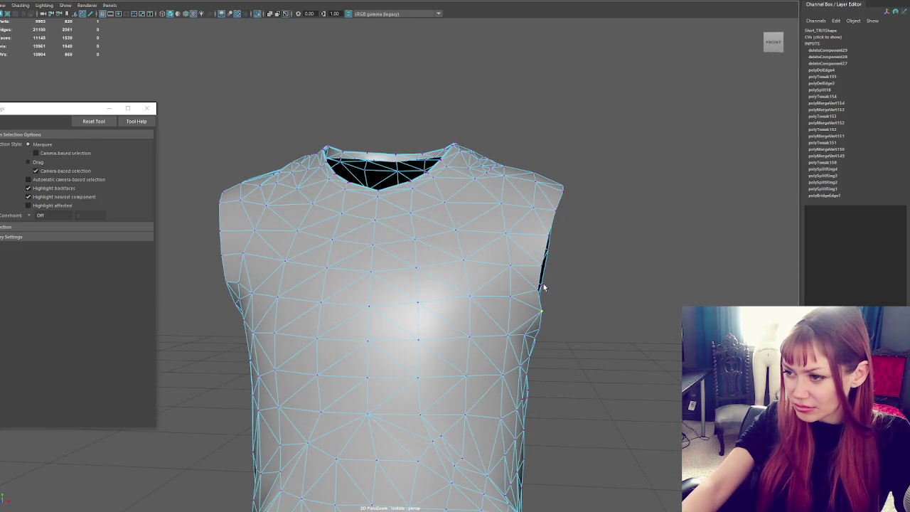
left_click(536, 292)
left_click(544, 291)
key("w")
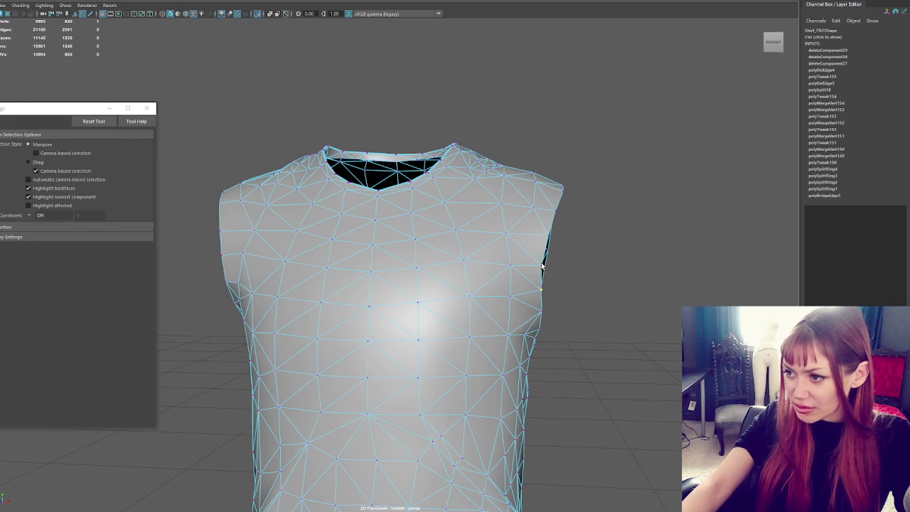
left_click(542, 268)
left_click(543, 268)
scroll(548, 263, "down", 3)
mouse_move(558, 260)
left_mouse_down("alt")
mouse_move(574, 251)
mouse_move(562, 261)
left_mouse_up("alt")
left_click_drag(287, 290, 102, 331)
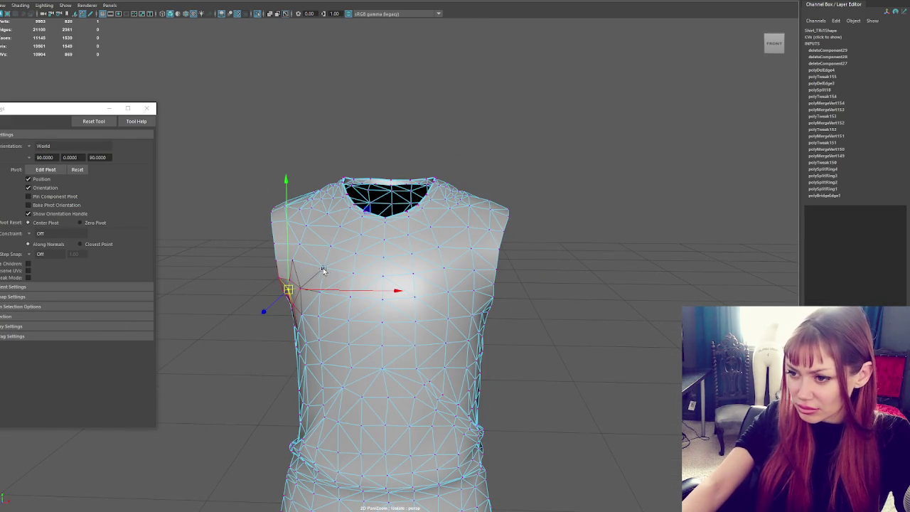
middle_click_drag(300, 274, 291, 247)
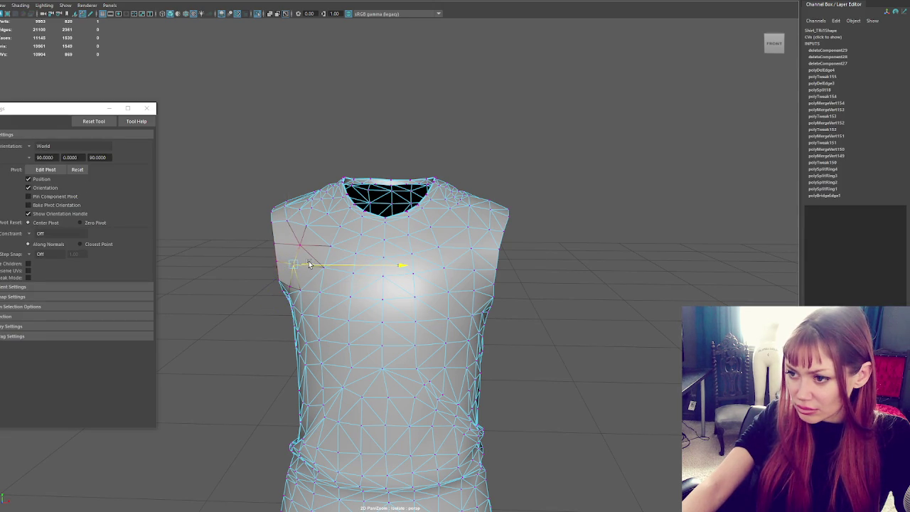
Return to object mode, orbit to check the shirt, and show the full body again.
key("F8")
left_click(576, 183)
mouse_move(485, 210)
left_mouse_down("alt")
mouse_move(511, 213)
mouse_move(481, 231)
left_mouse_up("alt")
left_click(481, 231)
right_click_drag(481, 231, 630, 230)
left_click(656, 204)
mouse_move(656, 206)
left_mouse_down("alt")
mouse_move(592, 256)
mouse_move(640, 254)
mouse_move(405, 249)
left_mouse_up("alt")
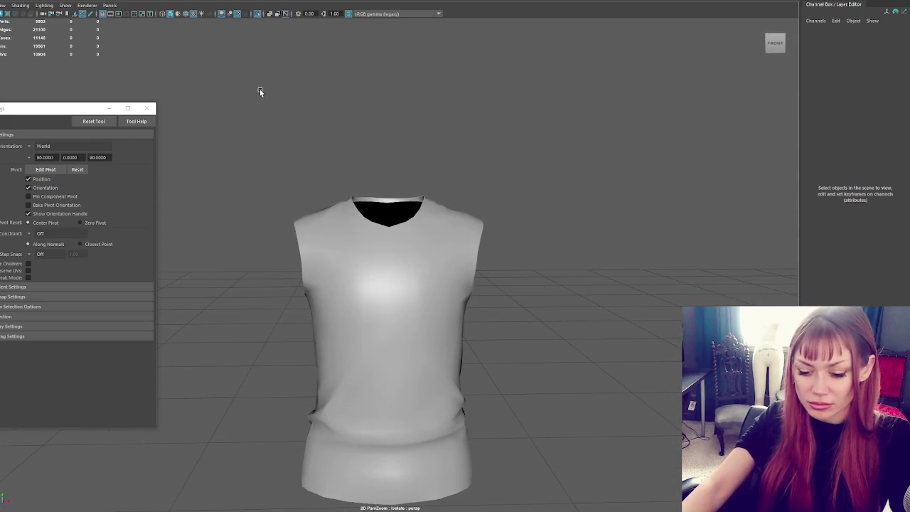
key("ctrl+1")
left_click(280, 252)
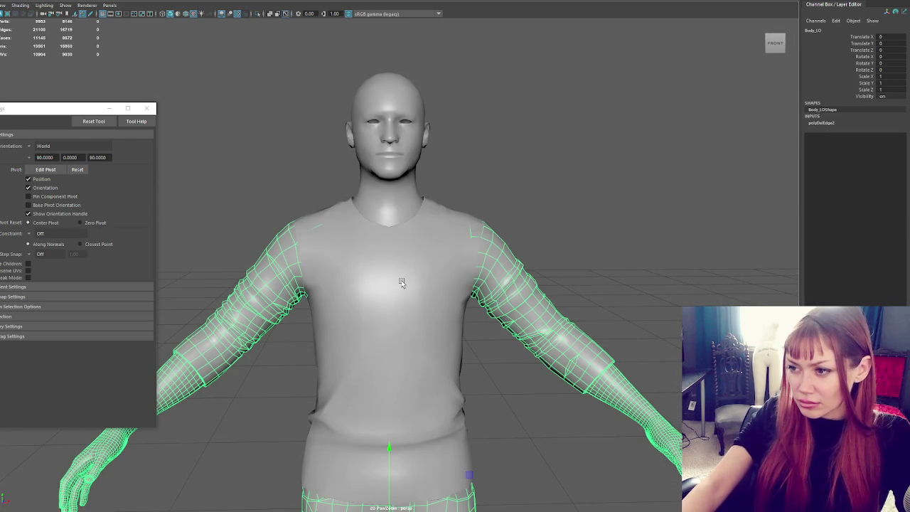
left_click(401, 283)
left_click(285, 281)
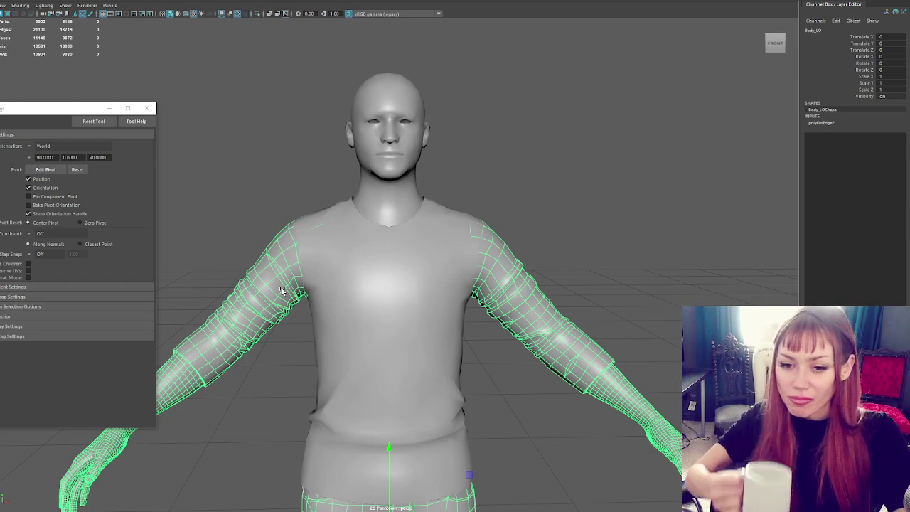
left_click(418, 400)
mouse_move(412, 292)
left_mouse_down("alt")
mouse_move(263, 301)
mouse_move(131, 287)
mouse_move(35, 298)
left_mouse_up("alt")
left_click(35, 297)
left_click(319, 268)
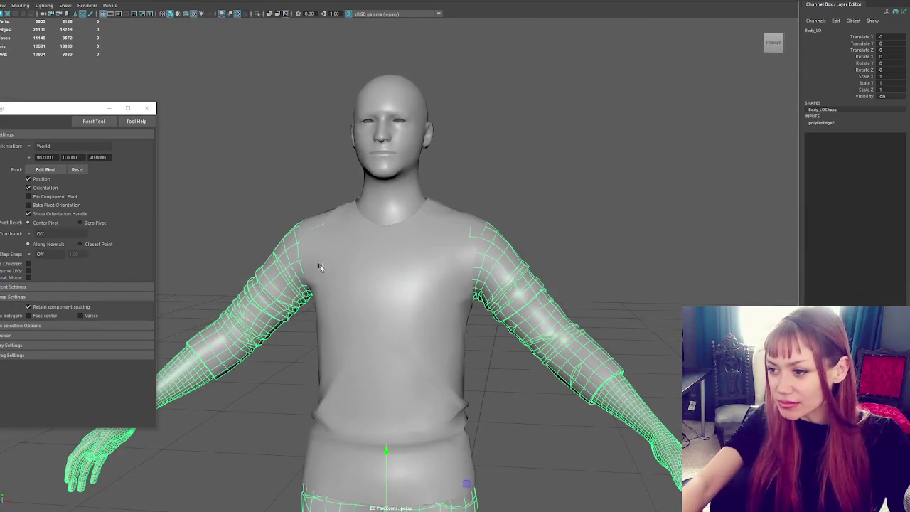
key("4")
left_click_drag(412, 274, 386, 299, "alt")
key("5")
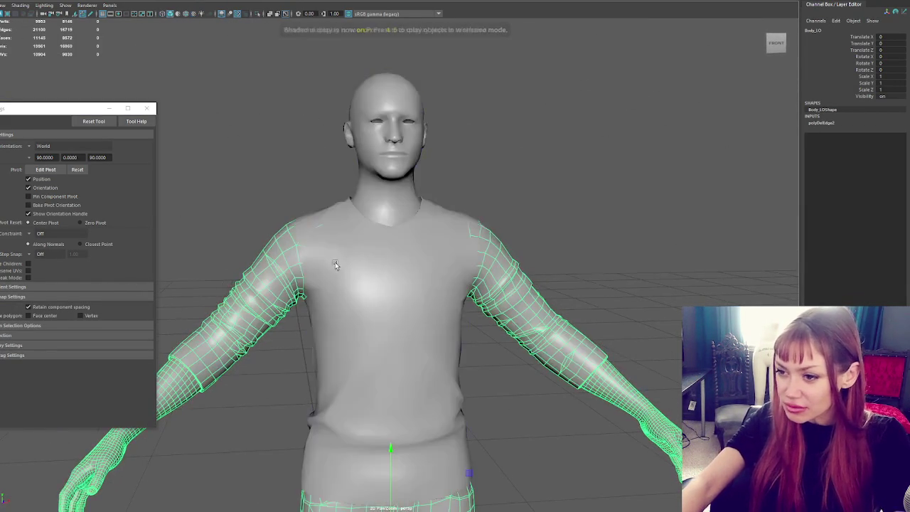
key("4")
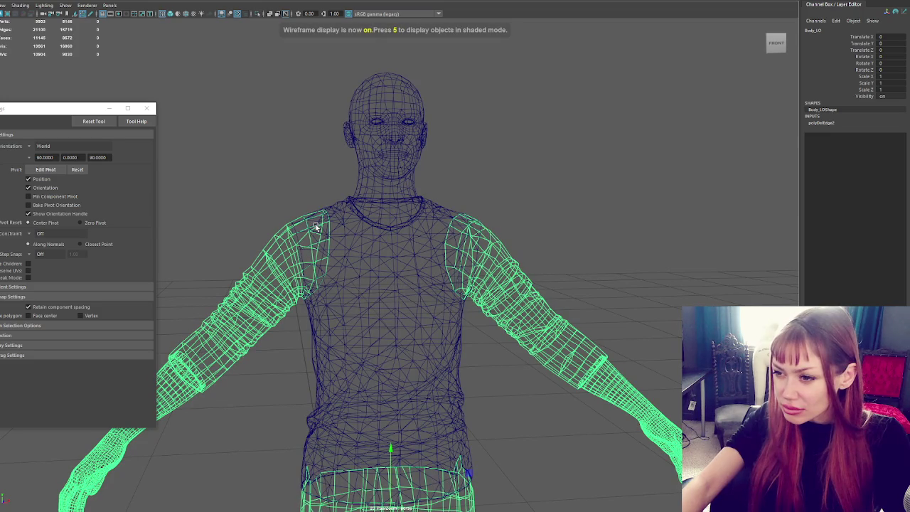
key("F11")
left_click_drag(329, 183, 329, 273)
left_click(324, 214)
mouse_move(316, 219)
left_mouse_down()
mouse_move(338, 271)
mouse_move(338, 203)
mouse_move(336, 256)
left_mouse_up()
key("q")
left_click_drag(336, 304, 337, 304)
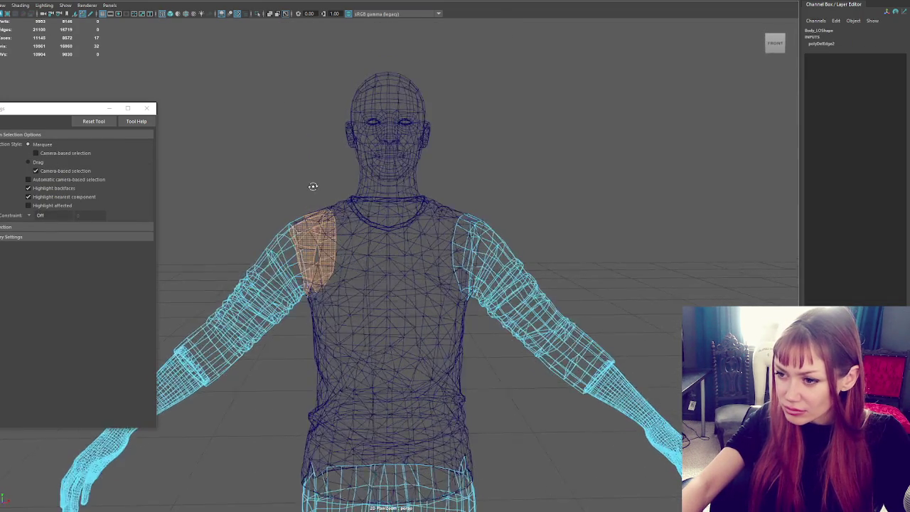
mouse_move(315, 185)
left_mouse_down("alt")
mouse_move(330, 184)
mouse_move(376, 223)
left_mouse_up("alt")
key("6")
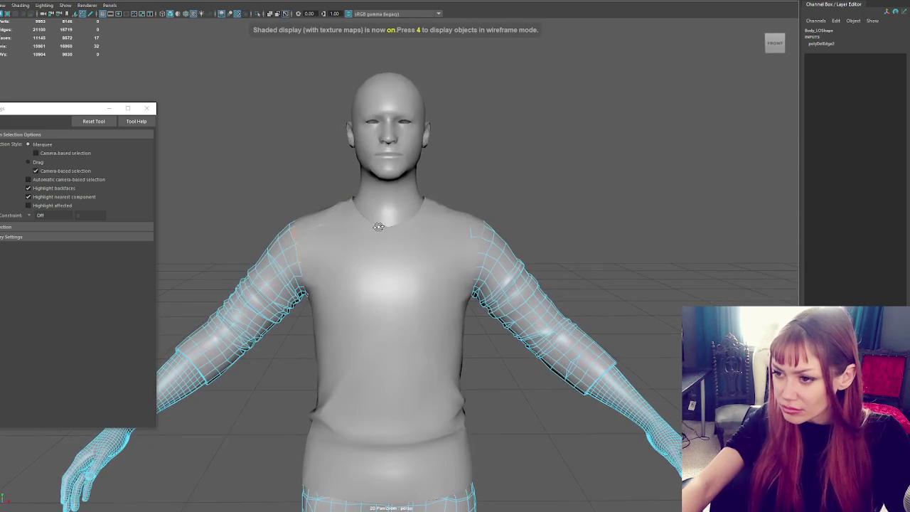
left_click(528, 210)
left_click_drag(529, 209, 477, 242, "alt")
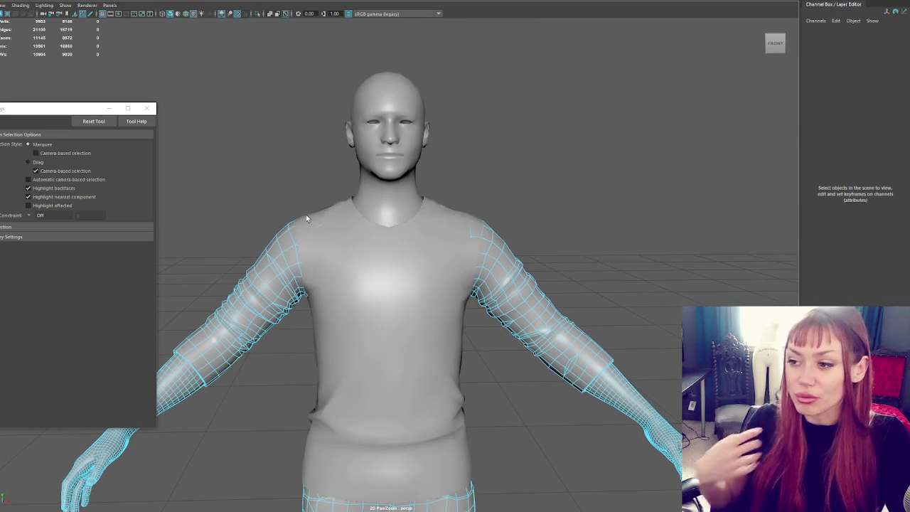
left_click_drag(391, 342, 337, 267, "alt")
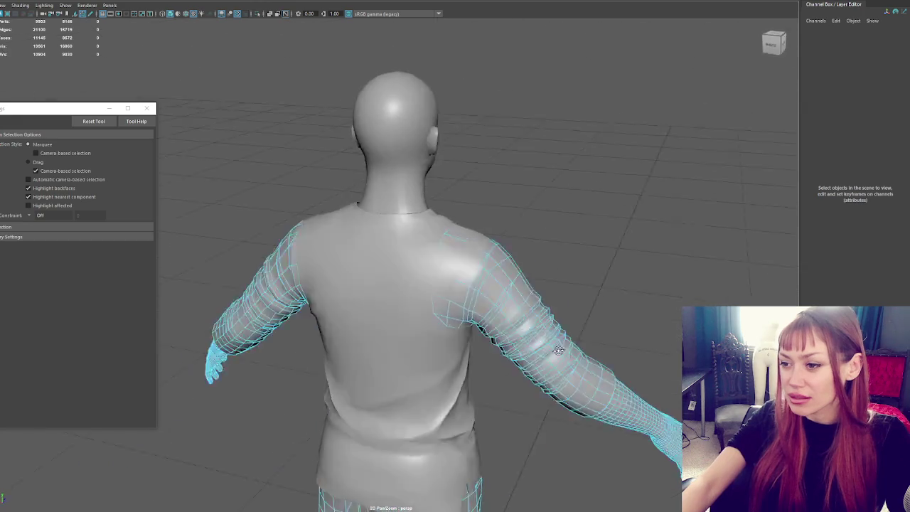
Isolate the shirt mesh in edge mode and orbit to inspect its open armhole.
left_click(337, 267)
key("ctrl+1")
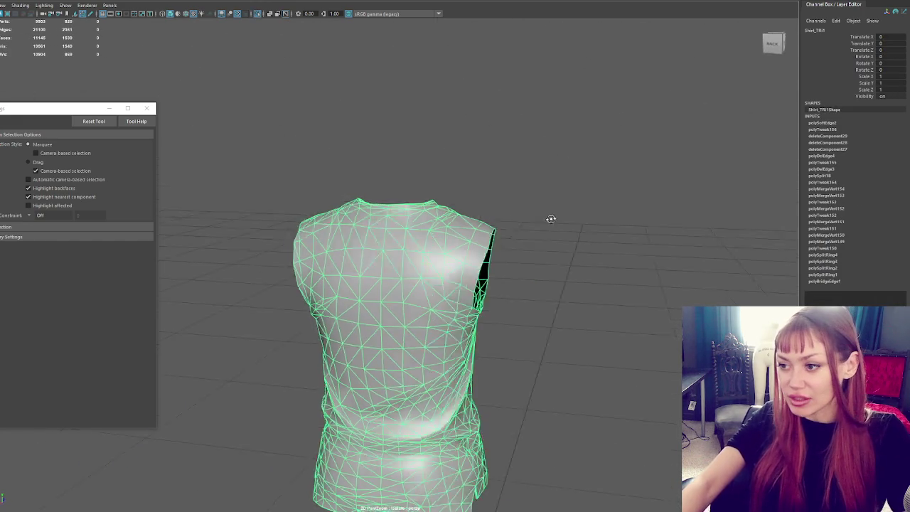
mouse_move(568, 223)
left_mouse_down("alt")
mouse_move(558, 239)
mouse_move(549, 217)
mouse_move(593, 187)
mouse_move(528, 248)
mouse_move(505, 245)
left_mouse_up("alt")
key("F10")
scroll(479, 211, "up", 3)
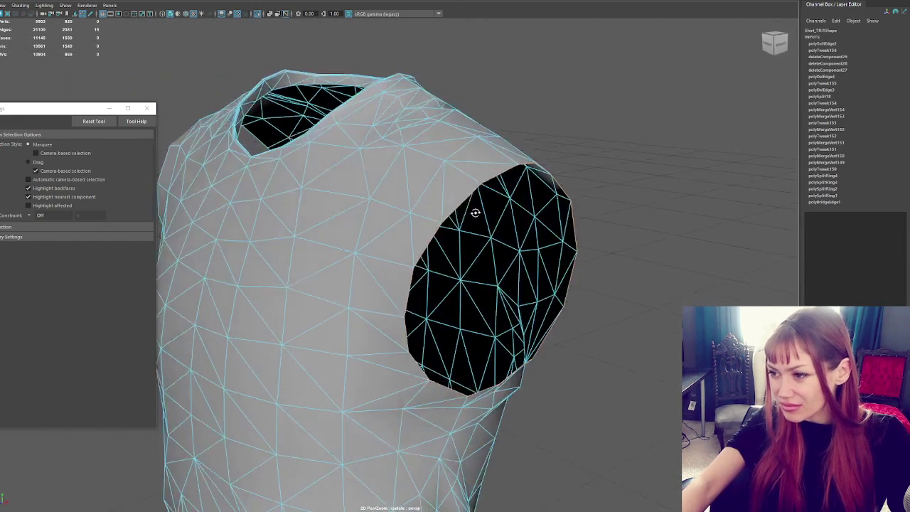
scroll(490, 214, "down", 3)
mouse_move(489, 213)
left_mouse_down("alt")
mouse_move(407, 216)
mouse_move(511, 213)
left_mouse_up("alt")
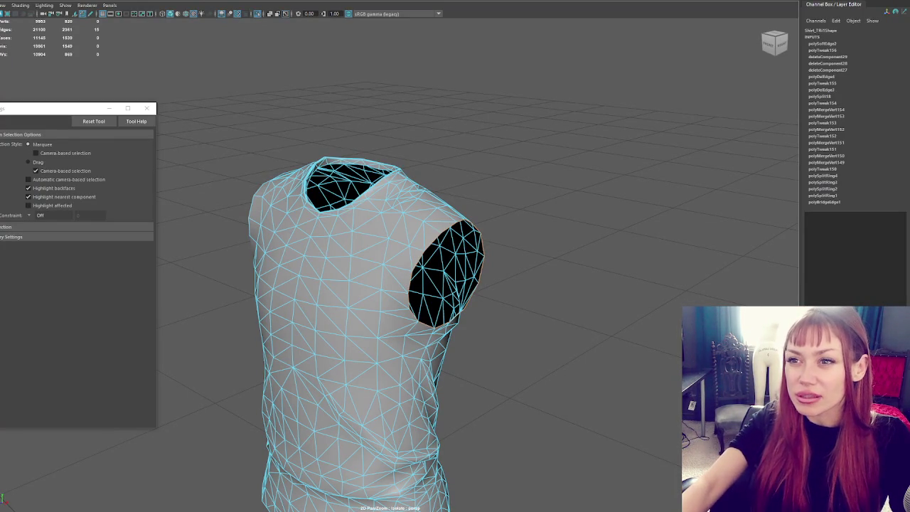
left_click(11, 1)
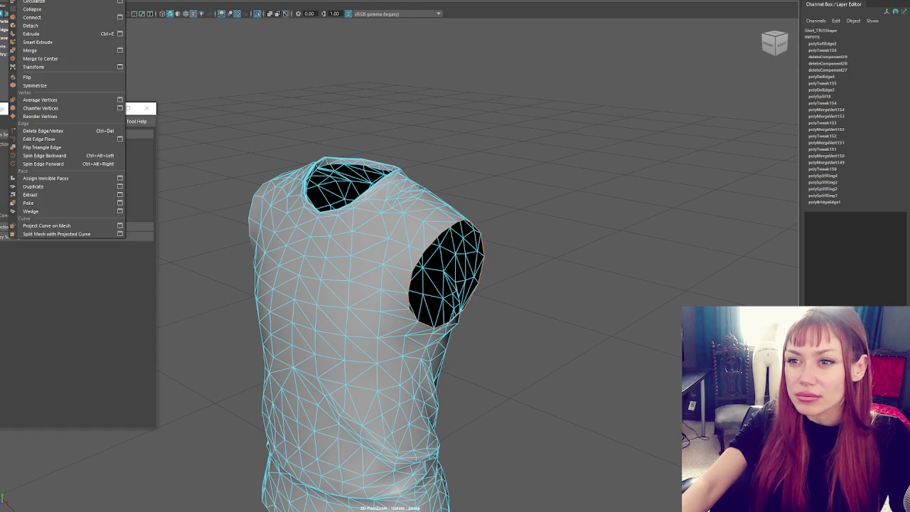
Extrude the first armhole loop, shrink it inward and merge it to a centre point.
key("Escape")
key("ctrl+e")
mouse_move(450, 274)
left_mouse_down()
mouse_move(424, 288)
mouse_move(462, 274)
left_mouse_up()
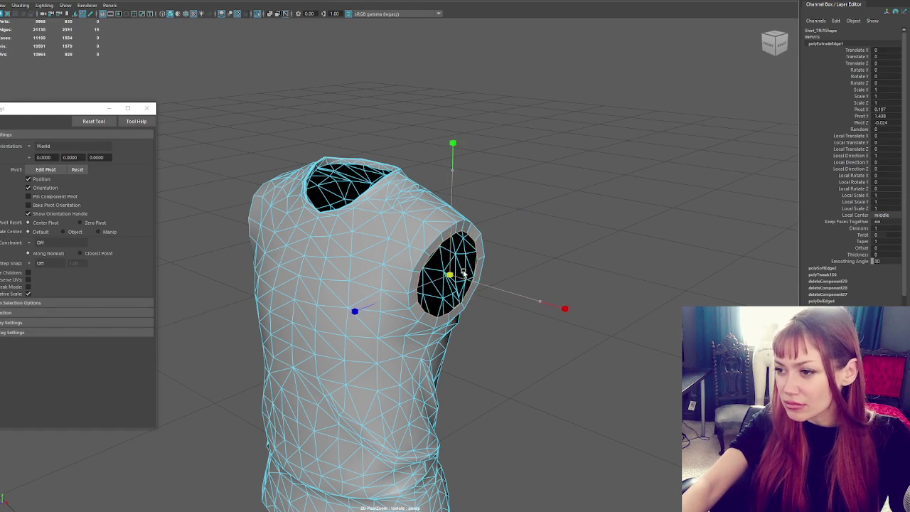
key("w")
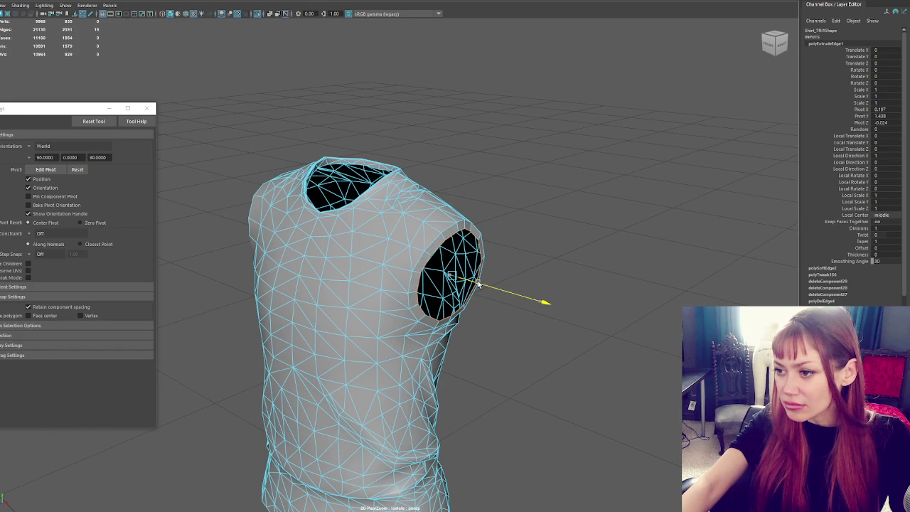
right_click_drag(472, 278, 120, 96, "shift")
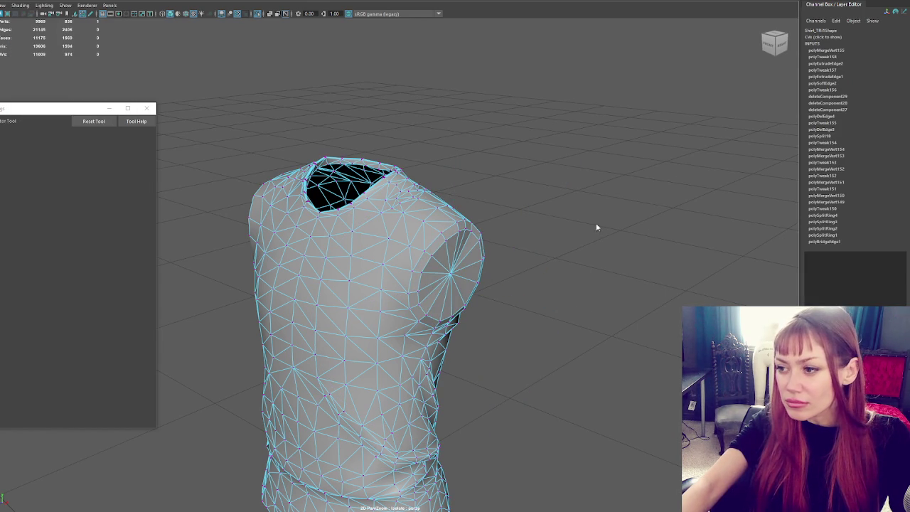
key("w")
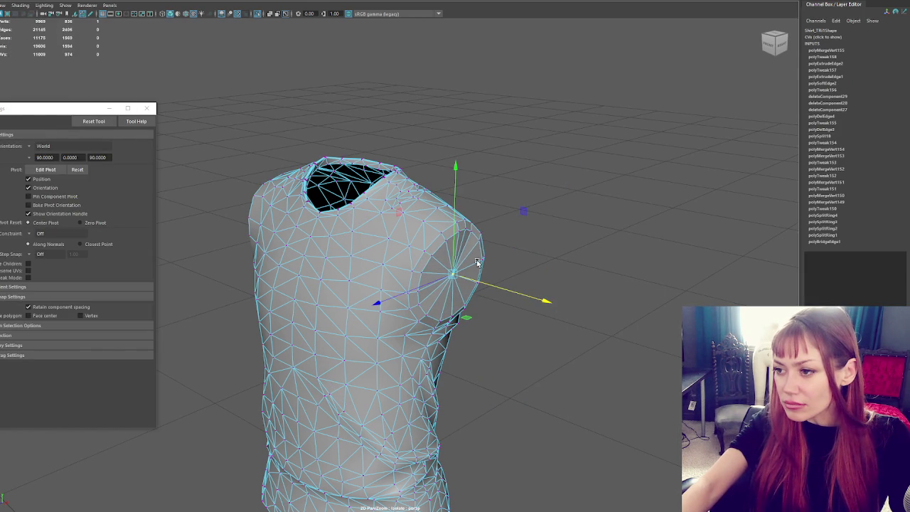
Nudge a shoulder vertex sideways and pick a vertex under the armpit.
left_click(471, 232)
left_click_drag(492, 239, 480, 236)
left_click(421, 304)
left_click(418, 306)
mouse_move(430, 309)
left_mouse_down("alt")
mouse_move(398, 275)
mouse_move(324, 280)
mouse_move(548, 293)
mouse_move(598, 258)
mouse_move(555, 267)
left_mouse_up("alt")
Extrude the other armhole loop inward and merge it to a centre point.
double_click(557, 268)
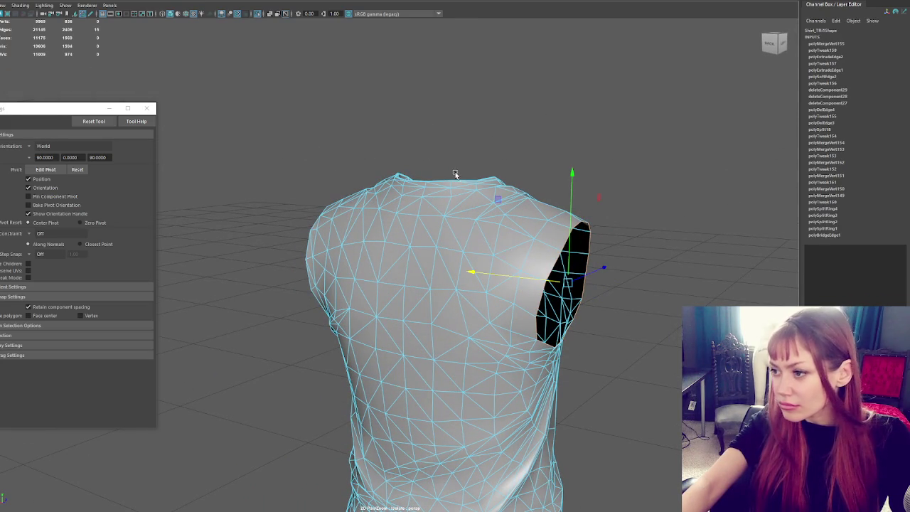
key("ctrl+e")
mouse_move(567, 283)
left_mouse_down()
mouse_move(467, 284)
mouse_move(365, 248)
mouse_move(398, 238)
left_mouse_up()
left_click_drag(334, 262, 408, 256)
key("r")
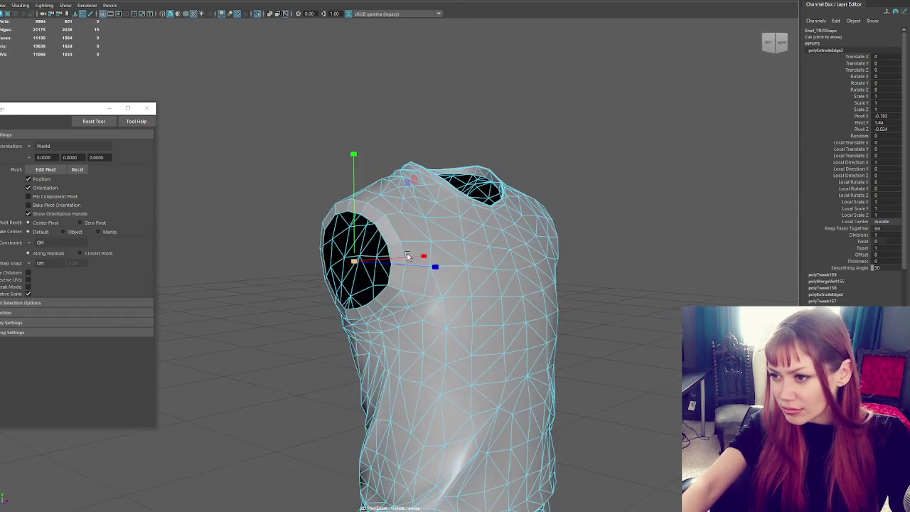
left_click(65, 70)
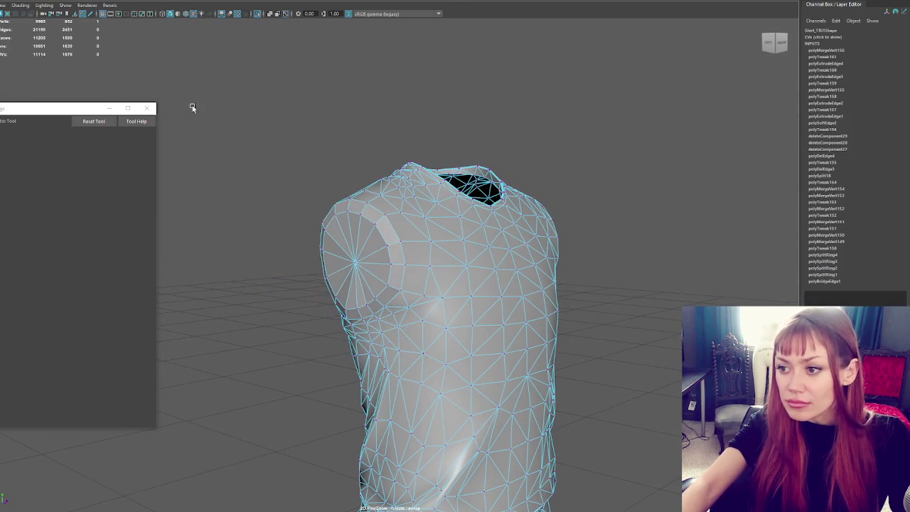
Shift the second shoulder vertex slightly sideways, viewing the shirt from the front.
mouse_move(329, 163)
left_mouse_down("alt")
mouse_move(282, 163)
mouse_move(315, 216)
left_mouse_up("alt")
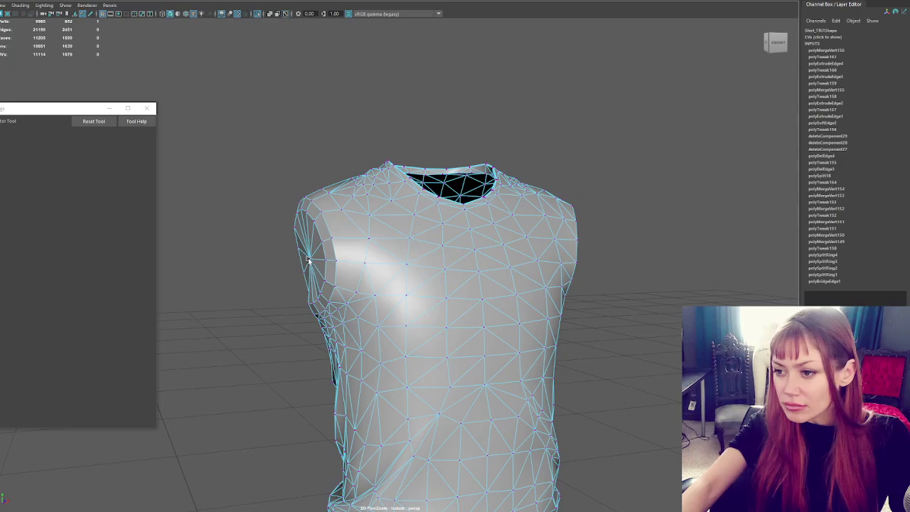
key("w")
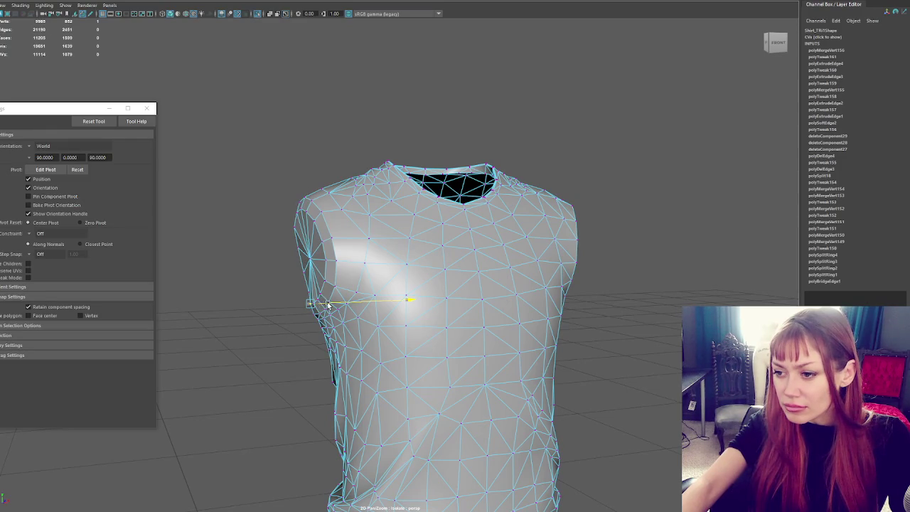
left_click_drag(330, 304, 325, 302)
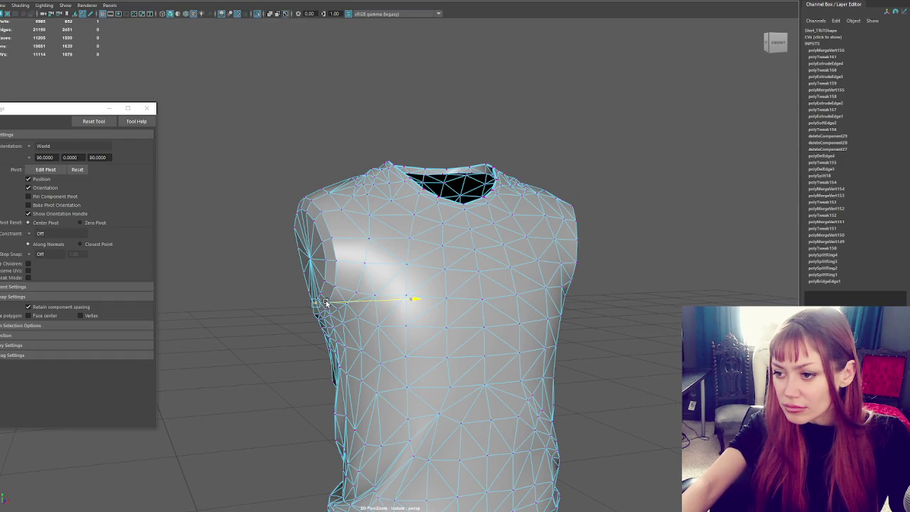
key("q")
key("w")
left_click_drag(321, 313, 370, 307, "alt")
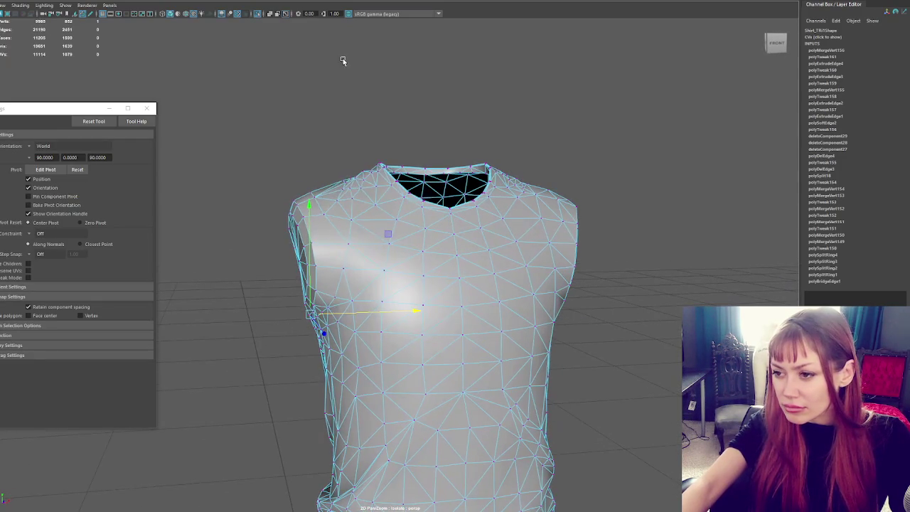
left_click(348, 90)
left_click_drag(403, 134, 401, 207, "alt")
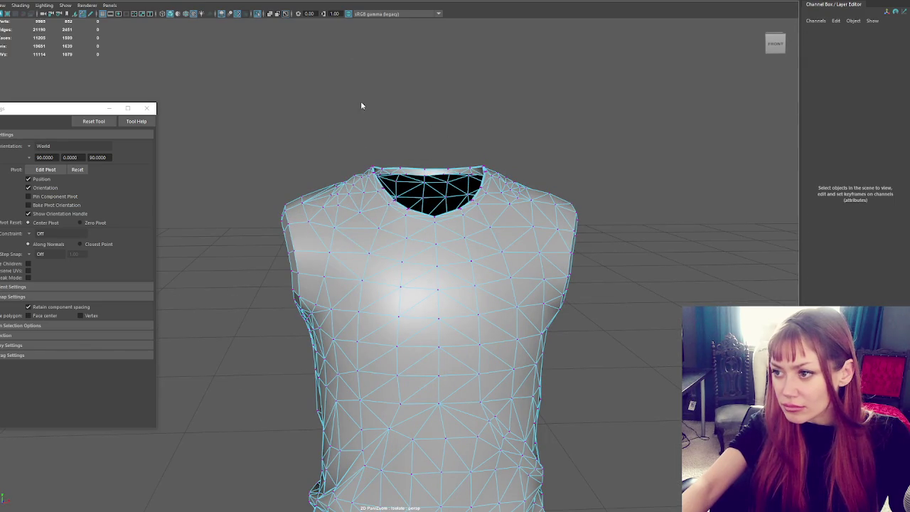
Return the shirt to object mode and exit isolation to show the whole character.
right_click_drag(361, 106, 439, 140, "shift")
mouse_move(360, 105)
right_mouse_down()
mouse_move(362, 80)
mouse_move(418, 110)
right_mouse_up()
left_click(417, 110)
mouse_move(417, 110)
left_mouse_down("alt")
mouse_move(345, 118)
mouse_move(451, 118)
mouse_move(396, 124)
left_mouse_up("alt")
key("ctrl+1")
left_click(515, 282)
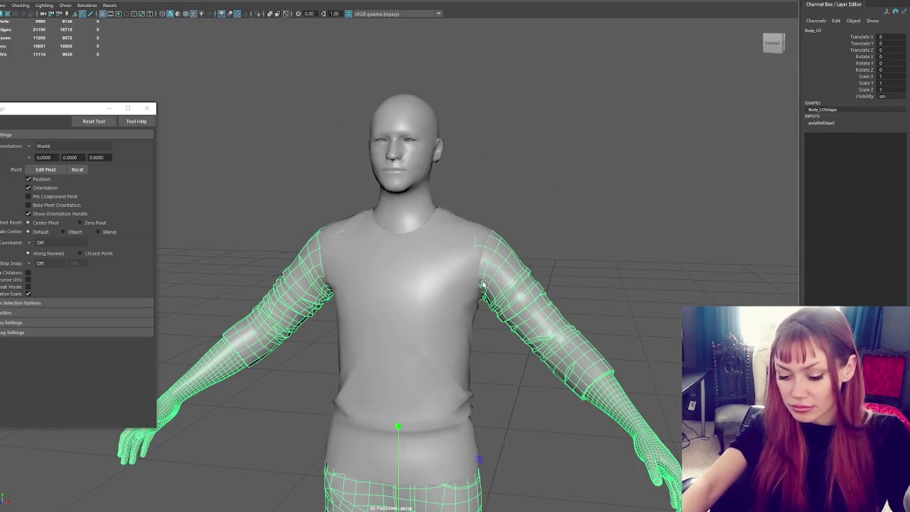
Isolate the body and select the left arm opening's rim loop, undoing a trial extrusion.
key("ctrl+1")
left_click_drag(390, 178, 369, 192, "alt")
key("q")
key("F10")
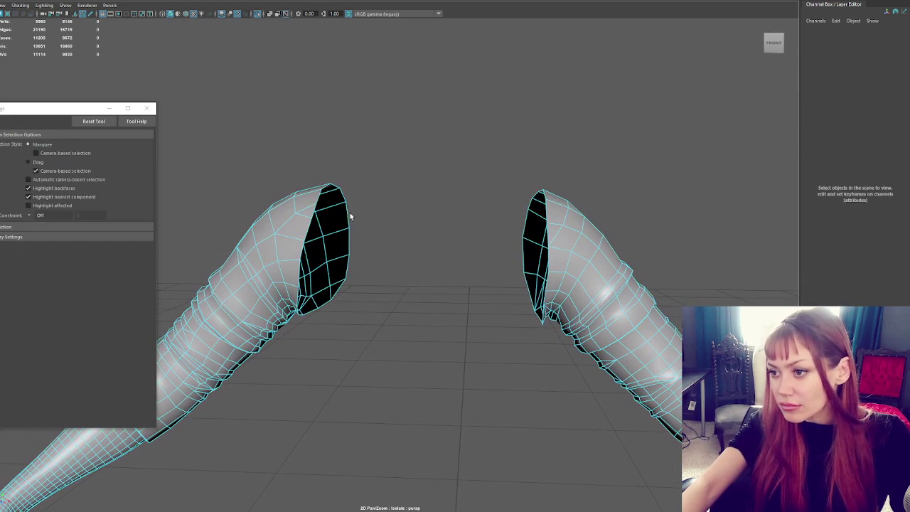
double_click(346, 213)
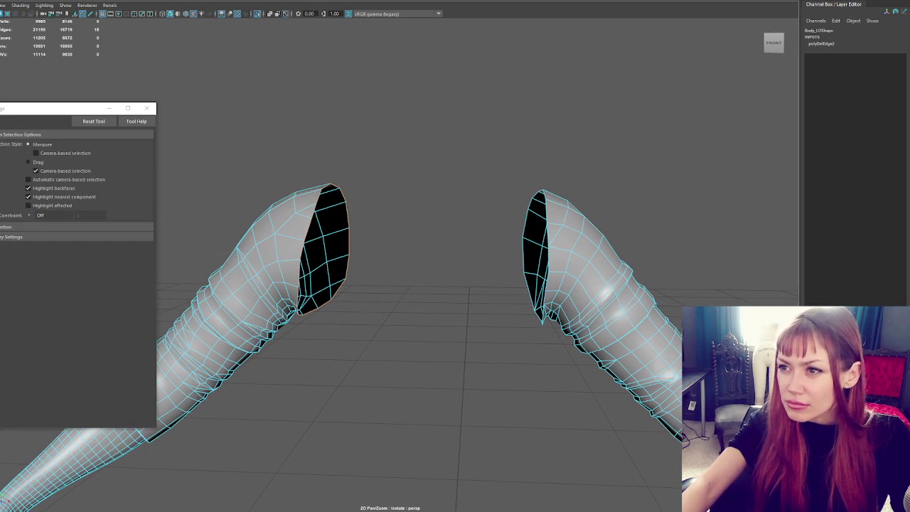
key("ctrl+e")
key("w")
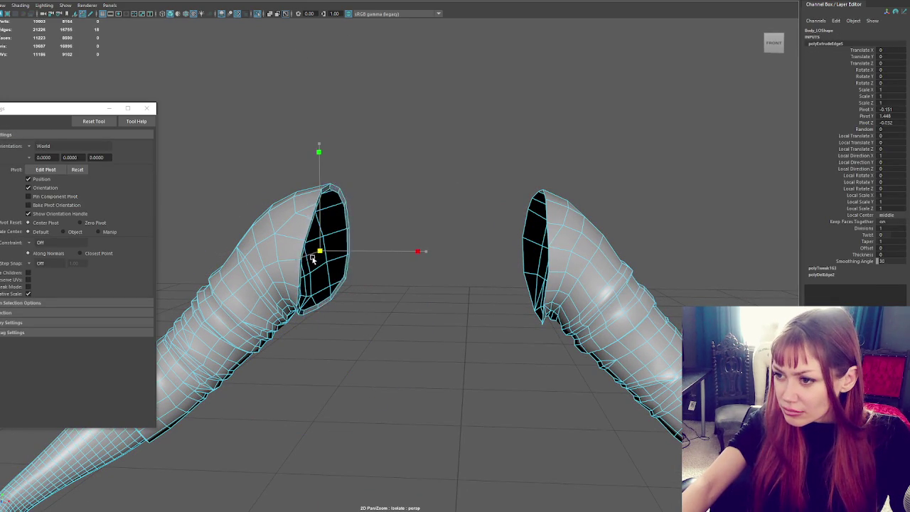
key("ctrl+z")
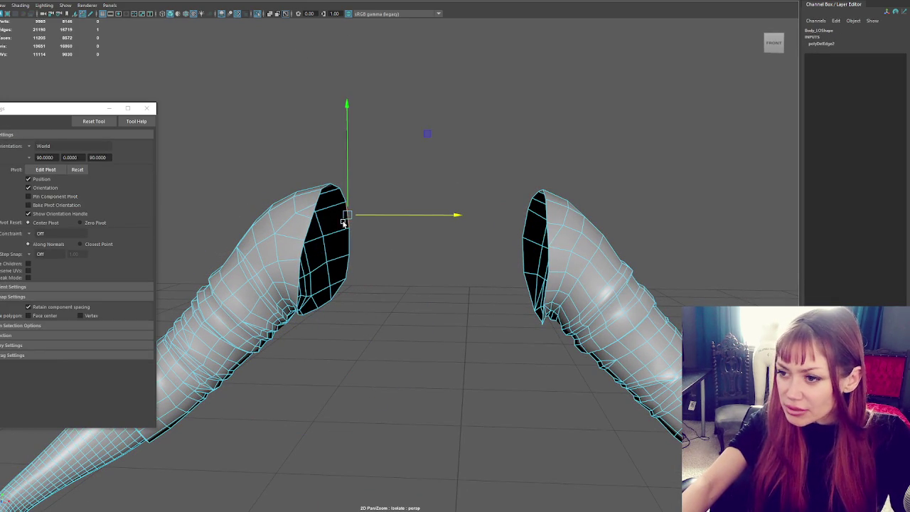
Cap the left arm opening by re-extruding its rim and merging it to one centre vertex.
key("q")
key("w")
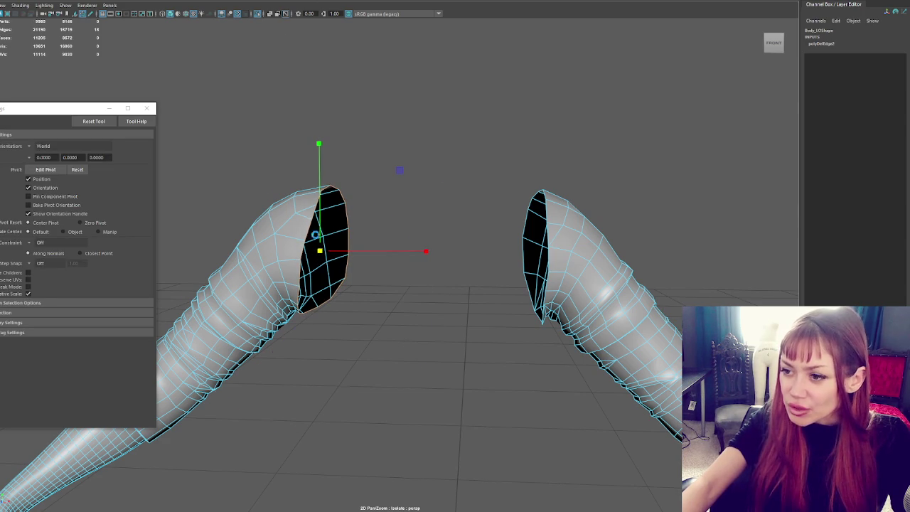
key("ctrl+e")
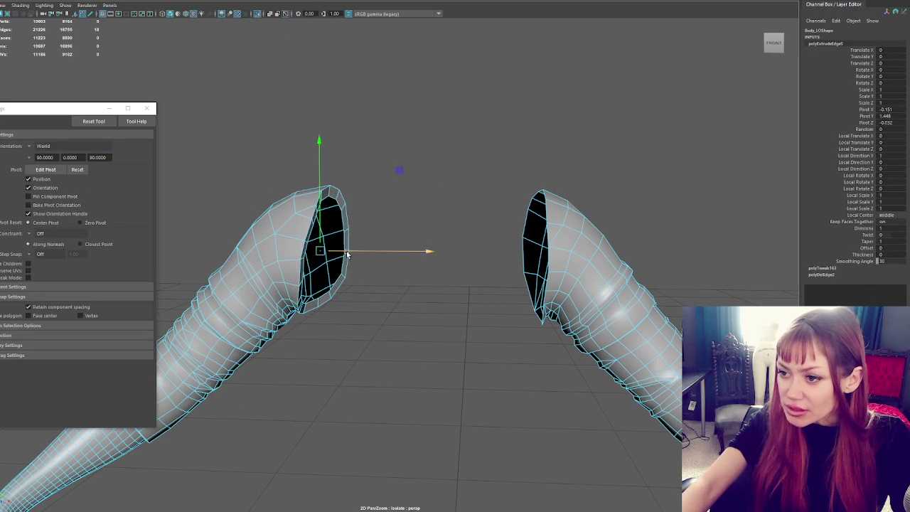
mouse_move(347, 255)
left_mouse_down("alt")
mouse_move(274, 245)
mouse_move(357, 246)
mouse_move(324, 223)
left_mouse_up("alt")
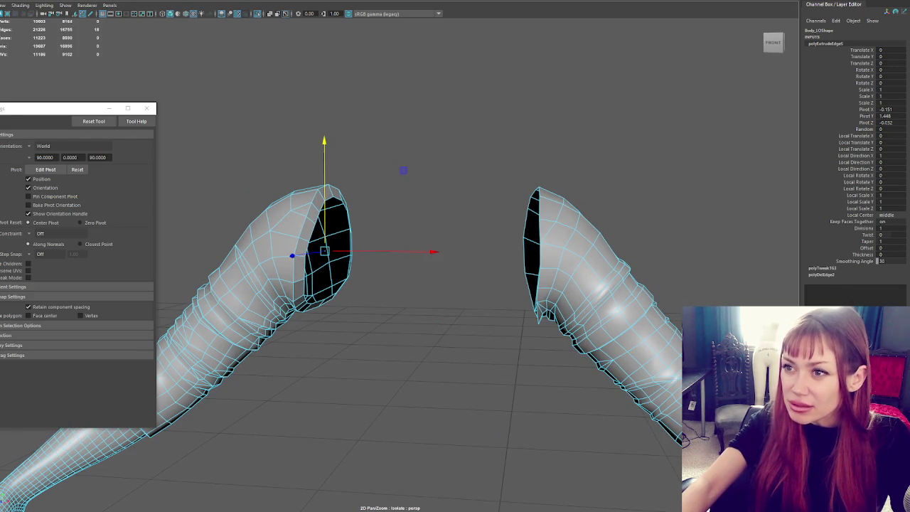
key("ctrl+e")
left_click(60, 64)
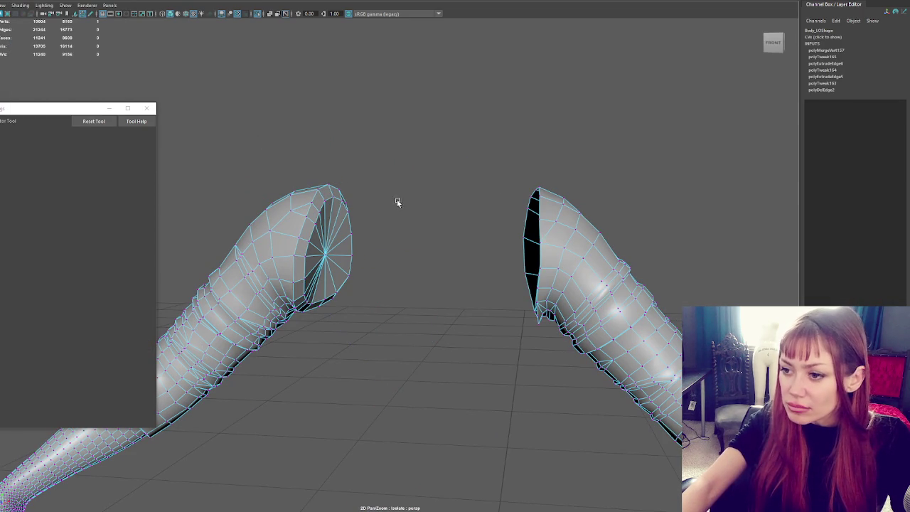
Move the left sleeve cap's centre point lower onto the mesh and check both sleeve ends.
left_click(346, 256)
left_click(324, 258)
key("w")
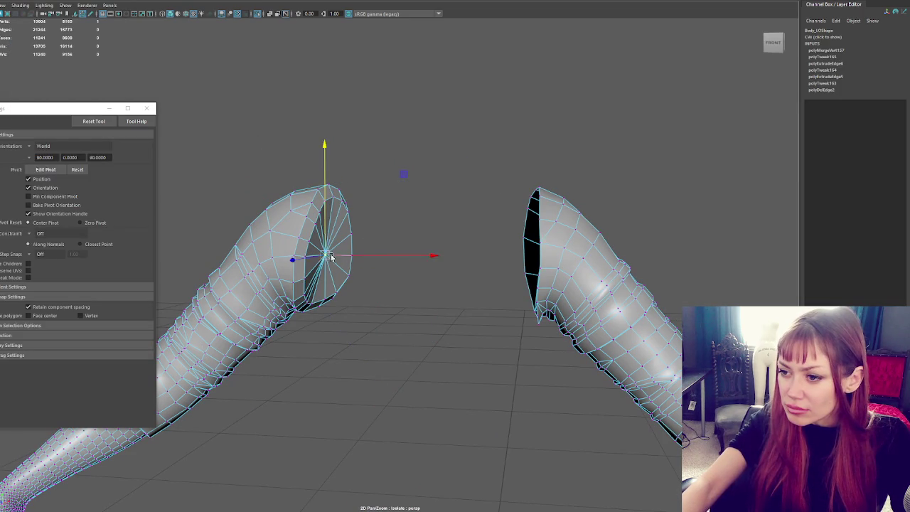
middle_click_drag(334, 207, 340, 204)
middle_click_drag(310, 299, 318, 306)
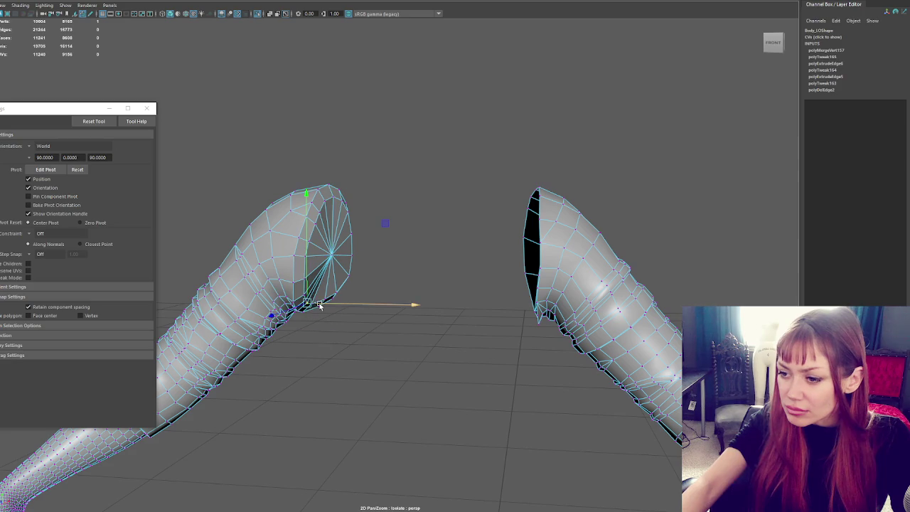
key("q")
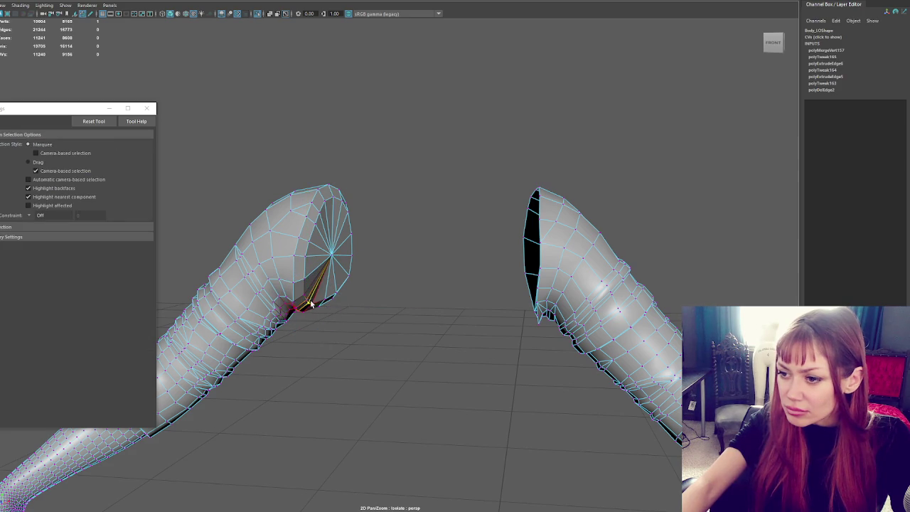
left_click(316, 306)
left_click_drag(332, 262, 319, 257, "alt")
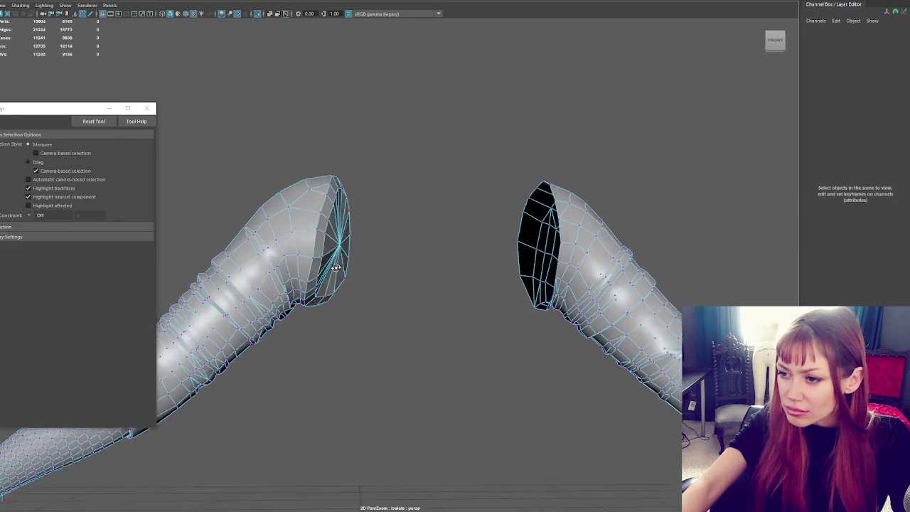
left_click(318, 256)
key("w")
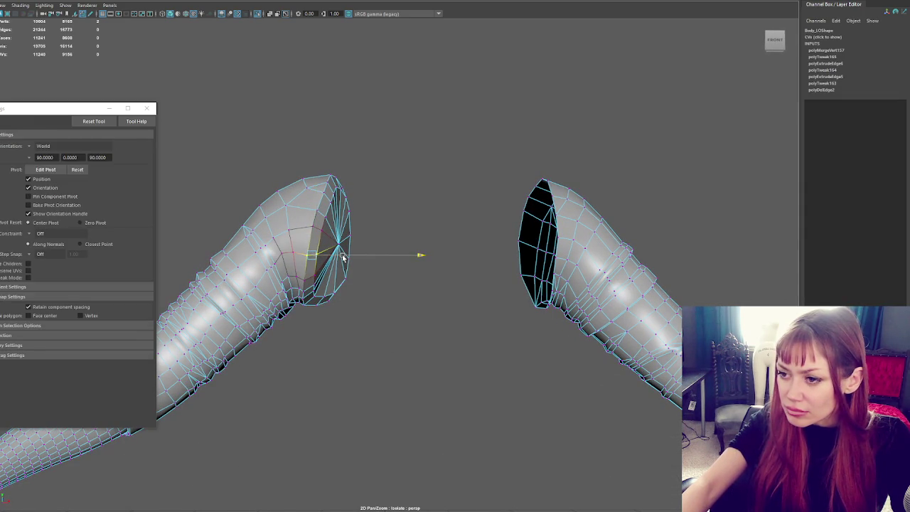
left_click(351, 228)
mouse_move(352, 228)
left_mouse_down("alt")
mouse_move(357, 245)
mouse_move(380, 257)
left_mouse_up("alt")
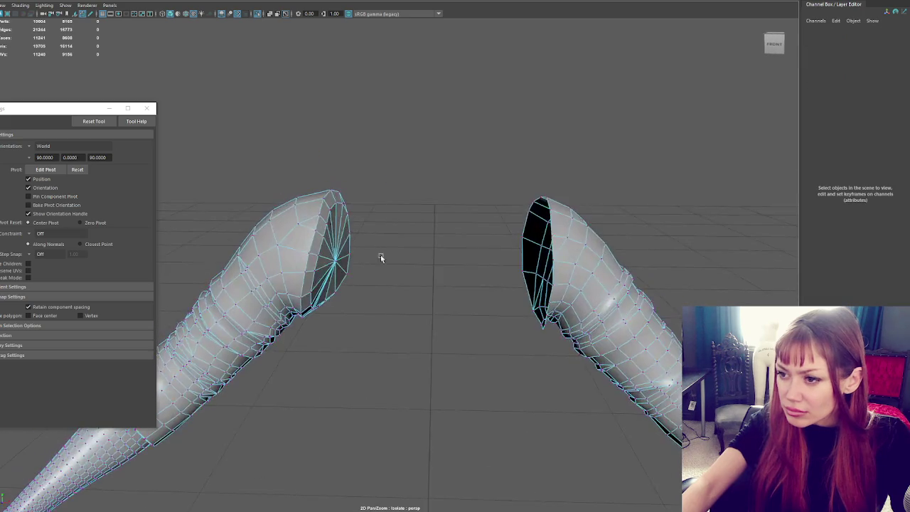
Extrude the right sleeve rim loop, scale it inward, extrude again and merge to centre.
double_click(550, 225)
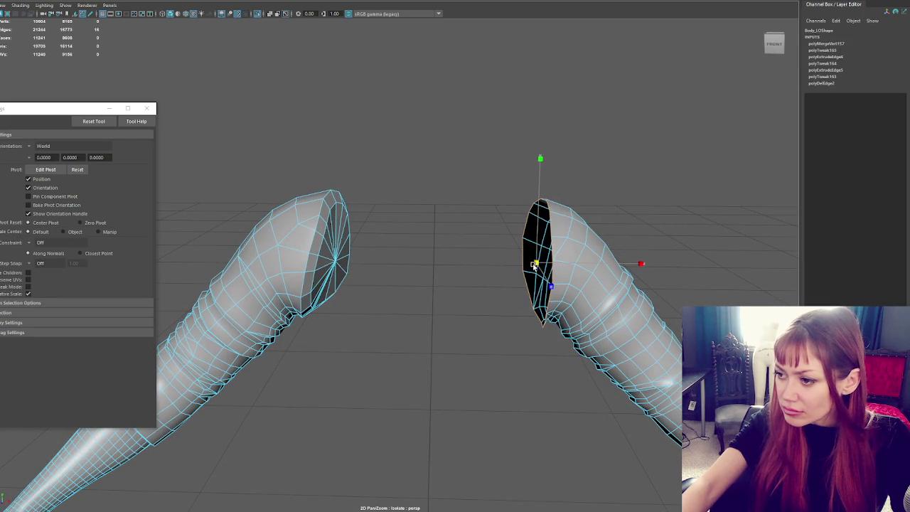
left_click_drag(557, 265, 533, 237)
key("ctrl+e")
key("w")
key("r")
mouse_move(533, 262)
left_mouse_down()
mouse_move(517, 265)
mouse_move(526, 263)
left_mouse_up()
key("w")
key("ctrl+e")
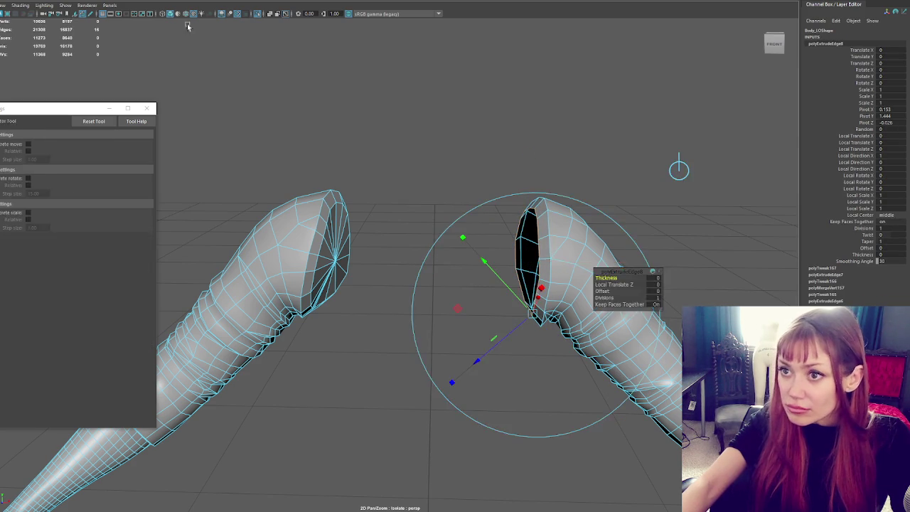
key("w")
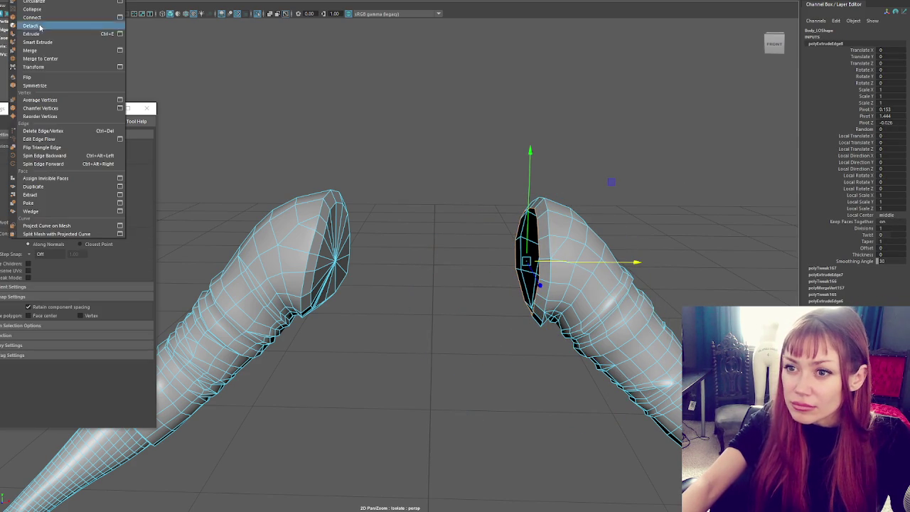
left_click(42, 61)
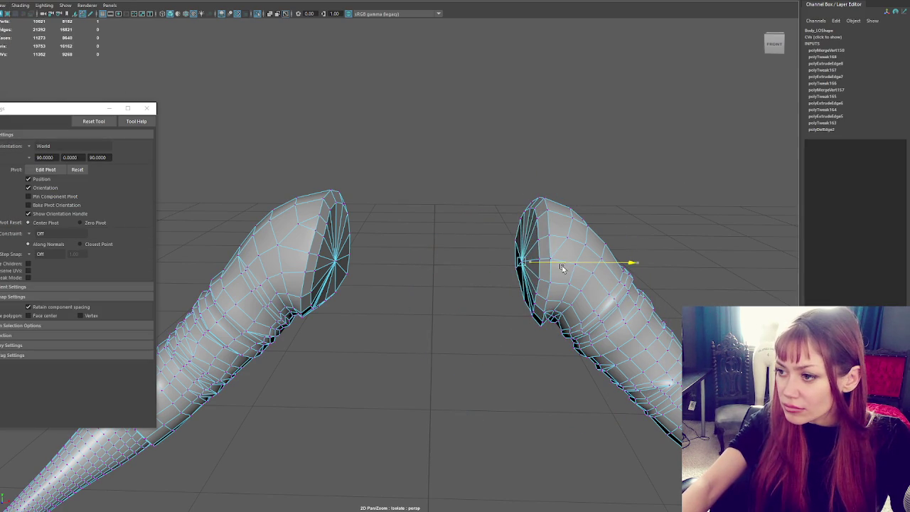
Orbit around the capped right sleeve to inspect its shading and both sleeve ends.
left_click(516, 168)
left_click_drag(516, 168, 555, 178, "alt")
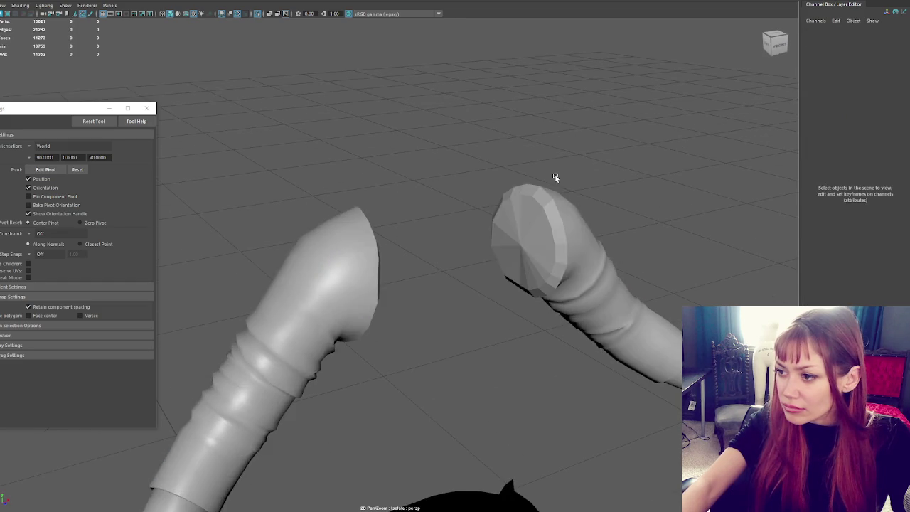
left_click(553, 184)
right_click_drag(457, 79, 592, 143, "shift")
left_click(593, 96)
left_click_drag(593, 96, 420, 158, "alt")
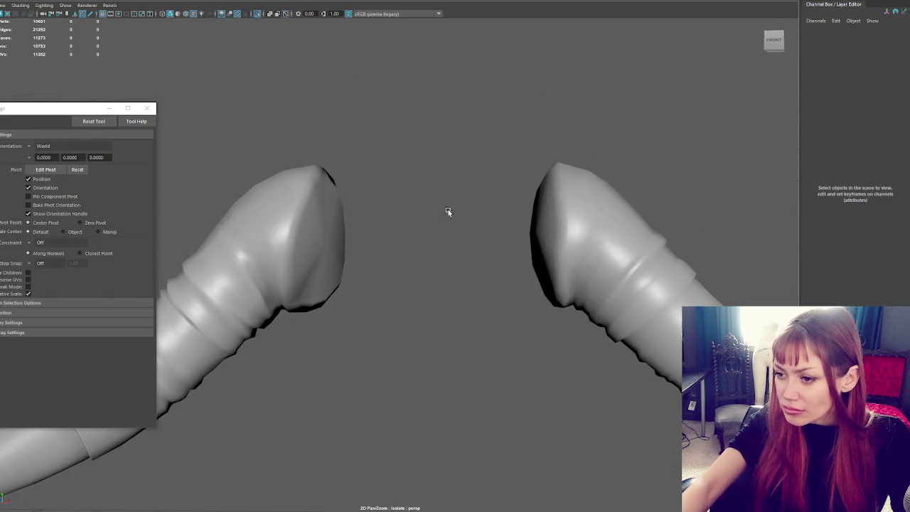
Restore the low-poly cage and select rim points at the arm ends from below.
key("ctrl+z")
left_click_drag(300, 304, 340, 215, "alt")
key("q")
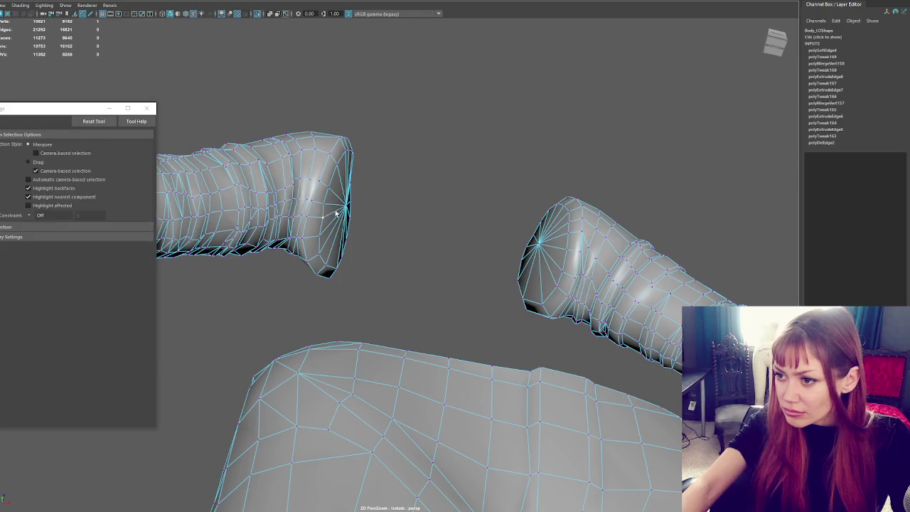
key("w")
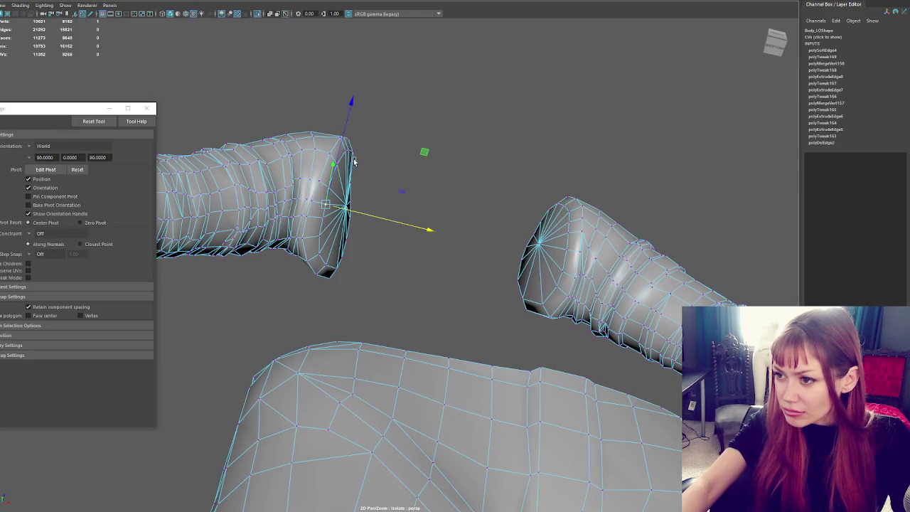
left_click(352, 162, "shift")
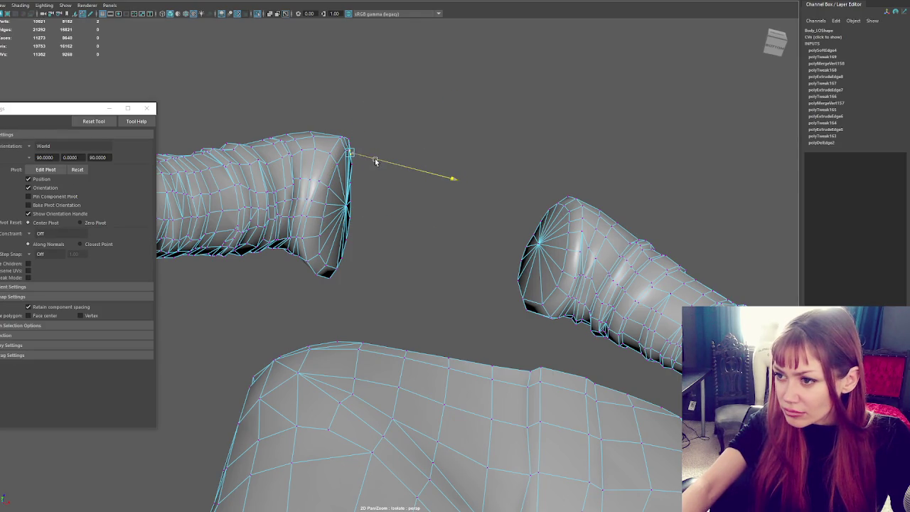
key("q")
key("q")
key("w")
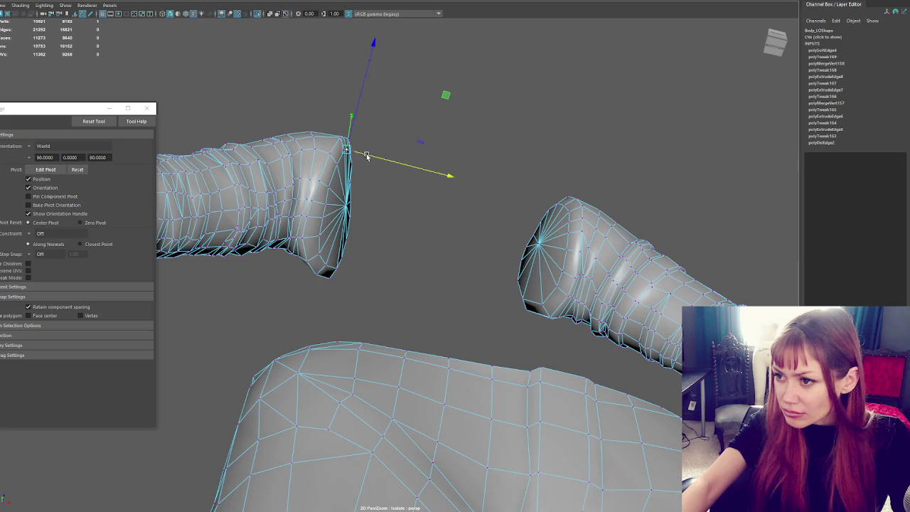
key("q")
left_click(374, 175)
left_click_drag(374, 175, 373, 194, "alt")
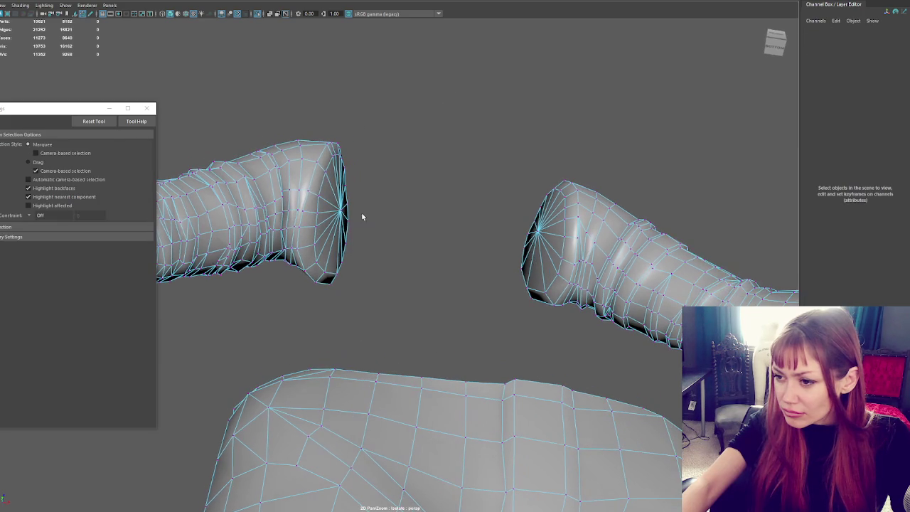
Slide an edge at the left sleeve end slightly to the left.
left_click(339, 276)
key("w")
left_click(361, 274)
left_click(342, 275)
left_click(388, 256)
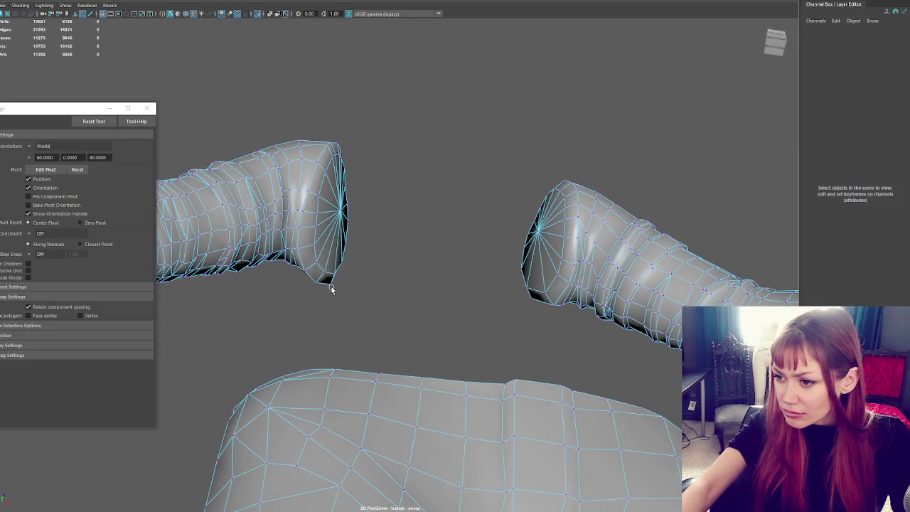
left_click(331, 288)
mouse_move(341, 286)
left_mouse_down("alt")
mouse_move(429, 274)
mouse_move(538, 315)
mouse_move(609, 315)
left_mouse_up("alt")
mouse_move(428, 287)
left_mouse_down()
mouse_move(431, 270)
mouse_move(407, 281)
left_mouse_up()
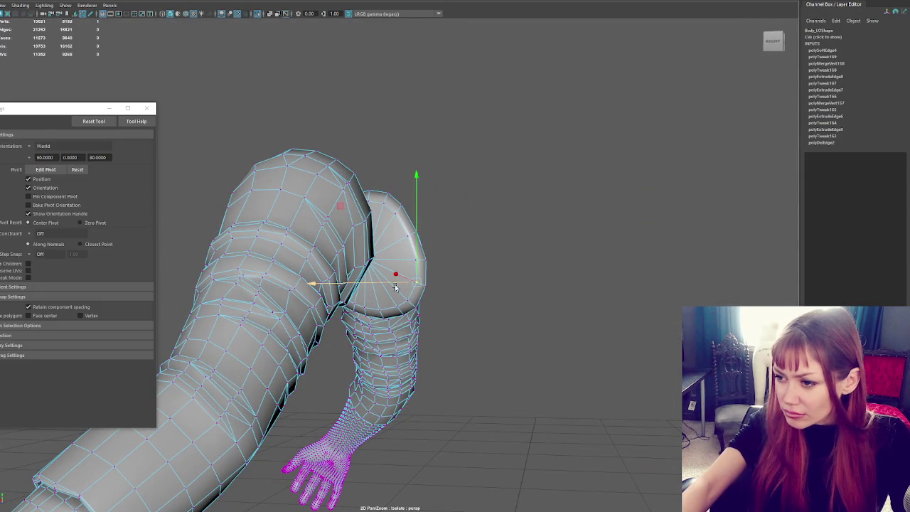
View the arm from the side and behind, then shift part of the sleeve sideways.
left_click_drag(462, 233, 533, 238, "alt")
right_click_drag(533, 239, 576, 243, "alt")
left_click_drag(576, 243, 684, 244, "alt")
left_click(363, 276)
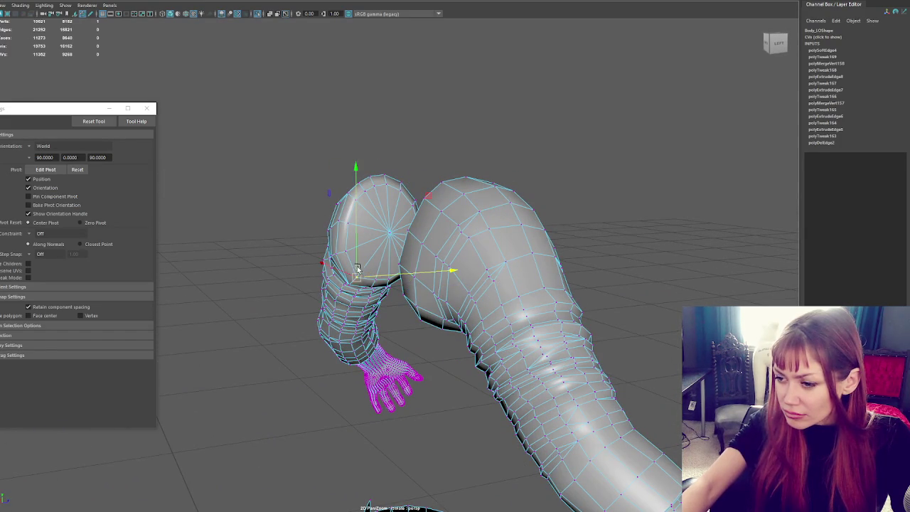
left_click(349, 283)
mouse_move(350, 282)
left_mouse_down("alt")
mouse_move(386, 274)
mouse_move(298, 309)
mouse_move(405, 270)
left_mouse_up("alt")
left_click(297, 309)
left_click_drag(223, 296, 223, 295)
Move the sleeve-end selection vertically, then exit isolation and frame the full character.
key("q")
key("w")
key("q")
mouse_move(263, 253)
left_mouse_down("alt")
mouse_move(286, 236)
mouse_move(227, 234)
mouse_move(280, 230)
mouse_move(226, 235)
mouse_move(361, 261)
left_mouse_up("alt")
key("w")
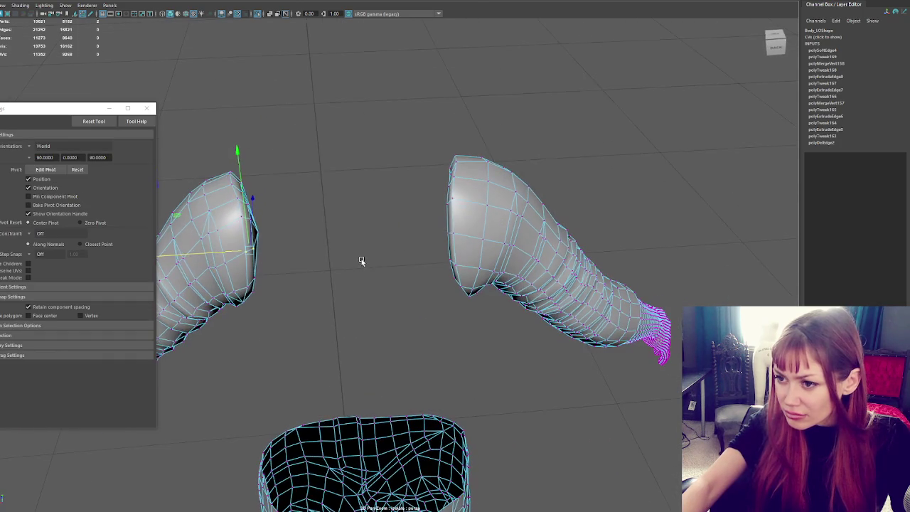
mouse_move(268, 233)
left_mouse_down("alt")
mouse_move(284, 220)
mouse_move(267, 195)
left_mouse_up("alt")
left_click(269, 128)
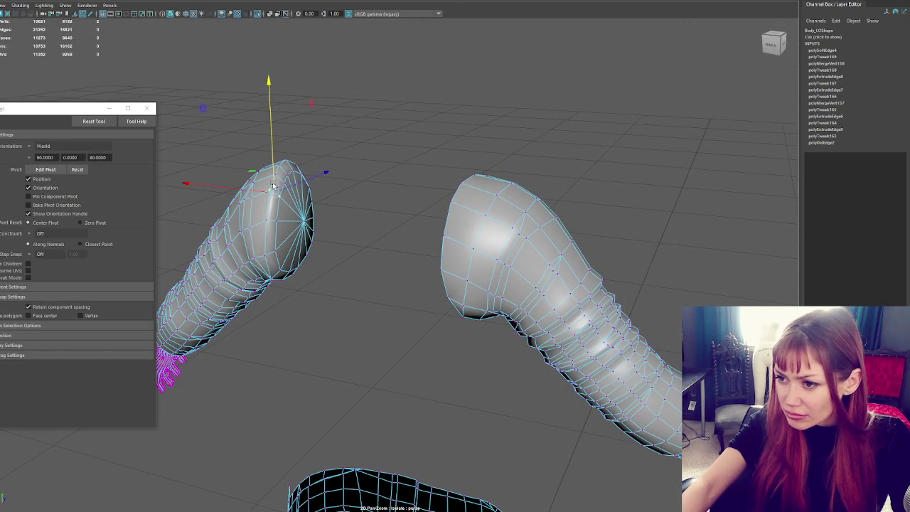
left_click(353, 197)
mouse_move(353, 197)
left_mouse_down("alt")
mouse_move(260, 197)
mouse_move(451, 194)
mouse_move(499, 176)
left_mouse_up("alt")
key("ctrl+1")
key("a")
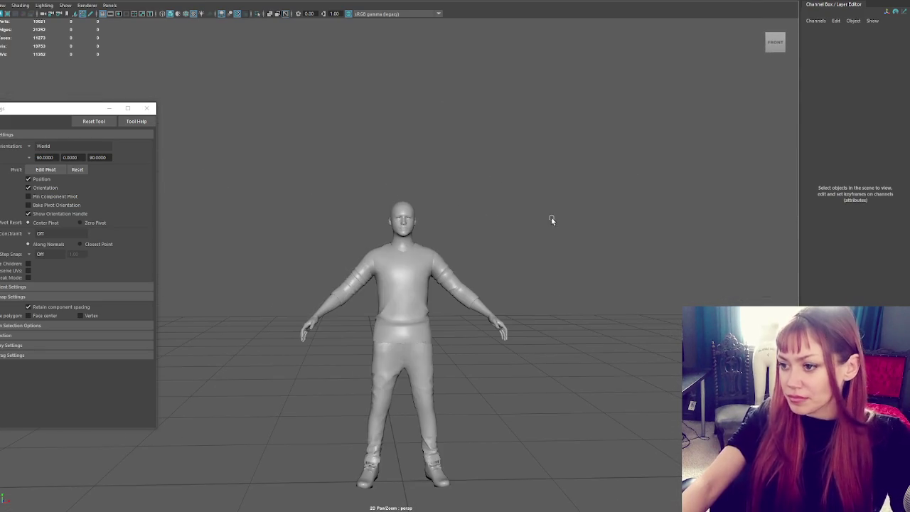
scroll(477, 256, "up", 3)
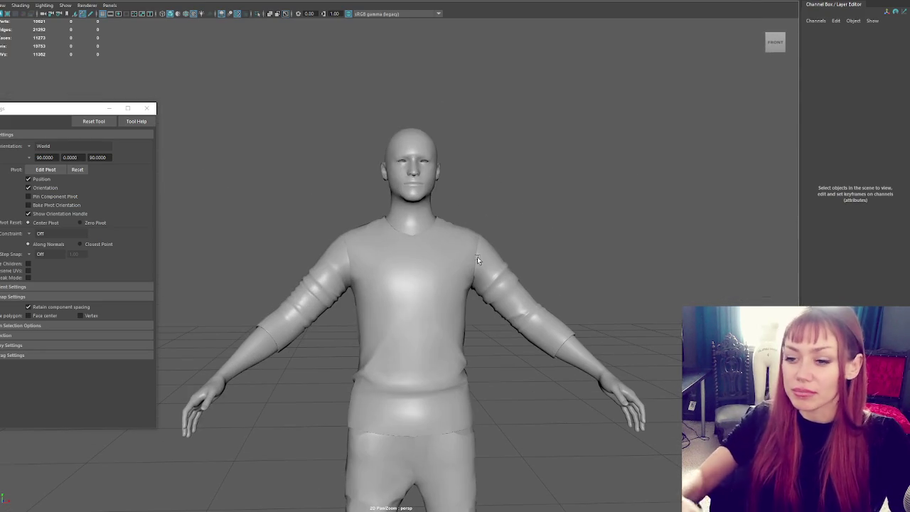
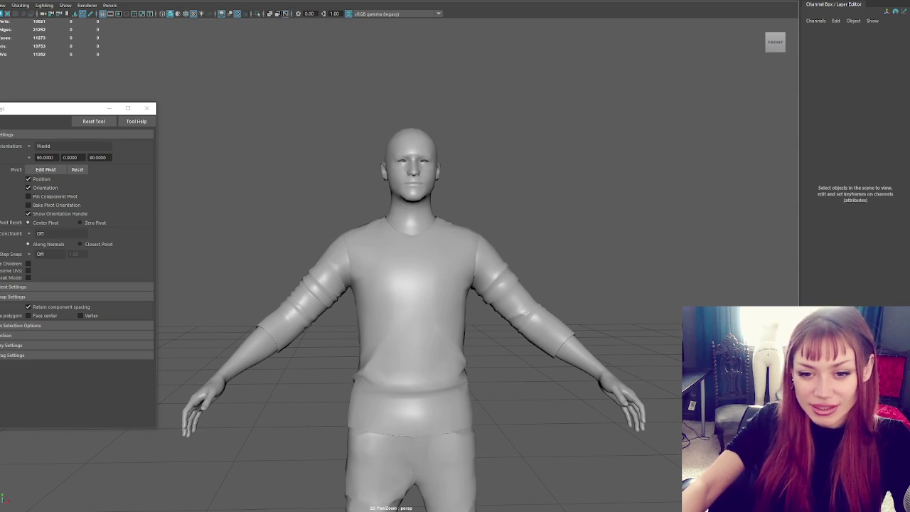
Inspect the shirt from behind, then select the body mesh and switch it to vertex editing.
scroll(291, 255, "up", 2)
scroll(350, 230, "down", 2)
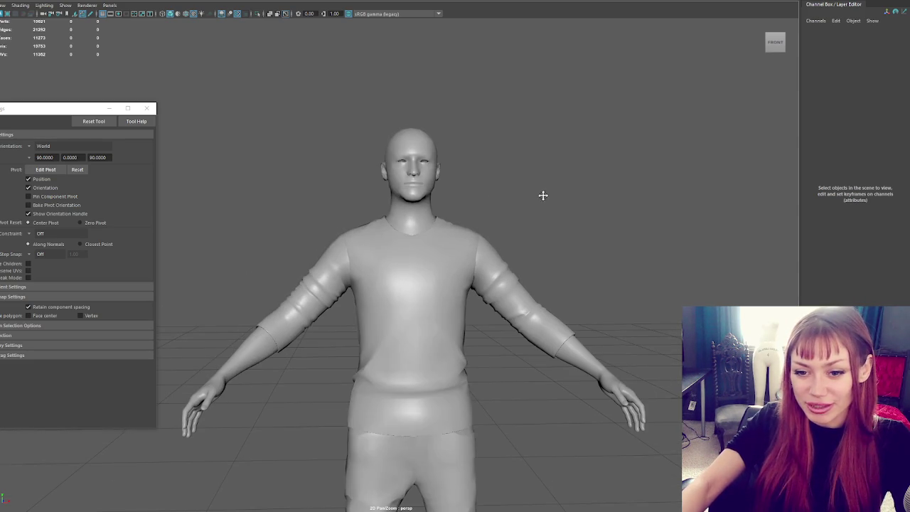
scroll(525, 178, "down", 3)
mouse_move(507, 162)
left_mouse_down("alt")
mouse_move(429, 168)
mouse_move(460, 170)
mouse_move(307, 162)
left_mouse_up("alt")
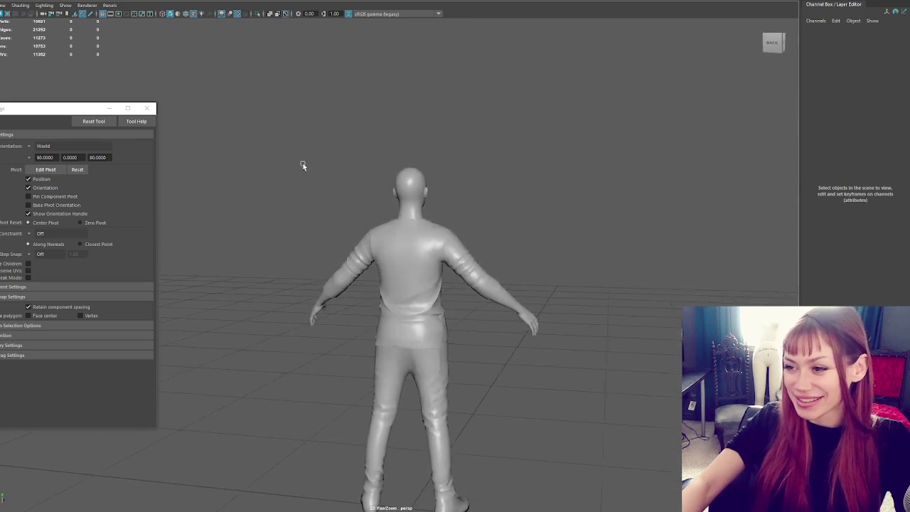
left_click(412, 281)
left_click_drag(412, 282, 476, 315, "alt")
scroll(466, 296, "up", 3)
scroll(563, 229, "up", 3)
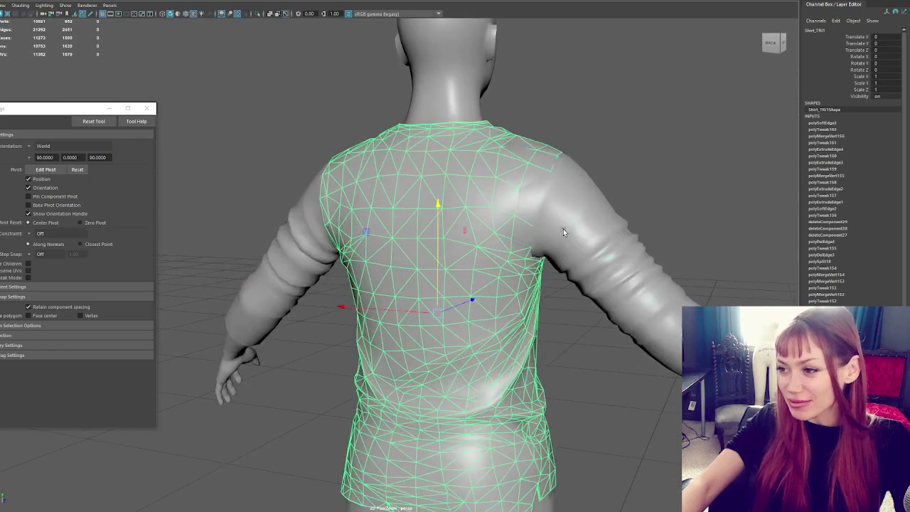
left_click(563, 229)
right_click_drag(688, 165, 653, 163)
Lower the neck vertex slightly and shift the shoulder vertices sideways under the shirt.
left_click(507, 144)
scroll(510, 179, "down", 3)
scroll(521, 161, "up", 3)
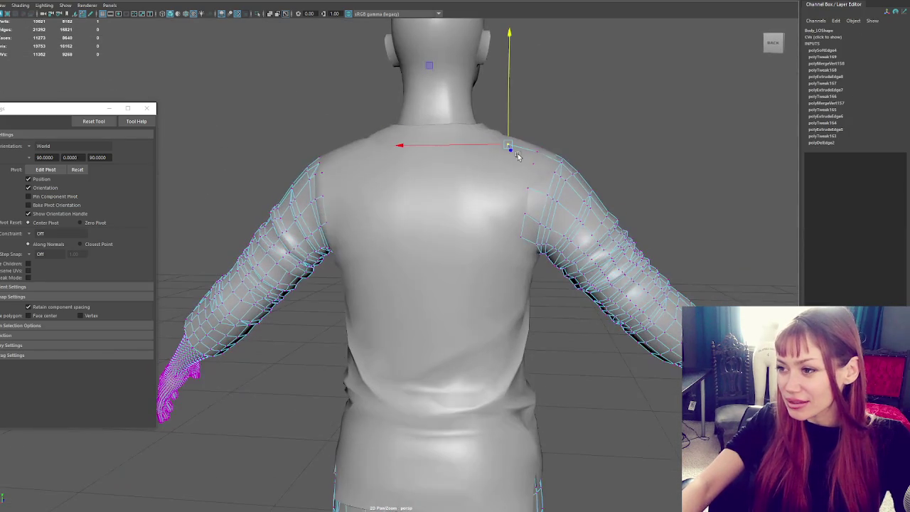
left_click_drag(540, 182, 483, 186, "alt")
left_click_drag(478, 135, 477, 142)
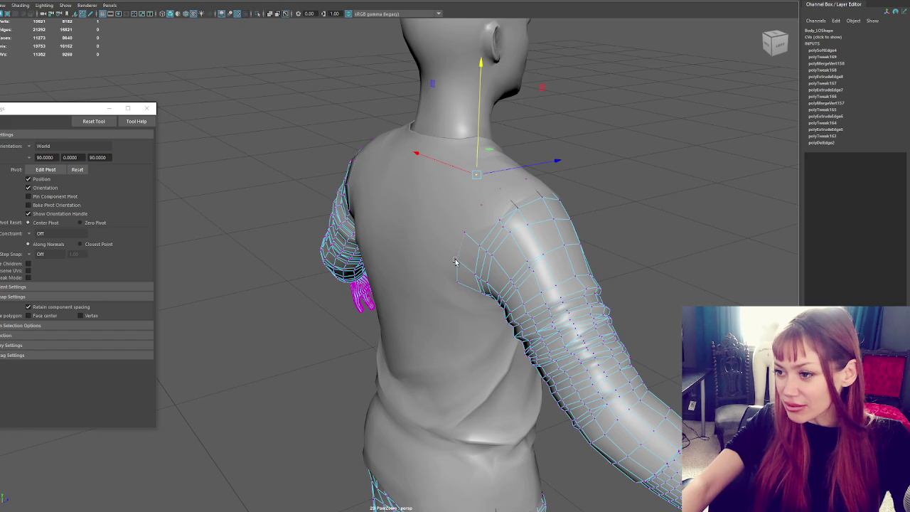
left_click(456, 262)
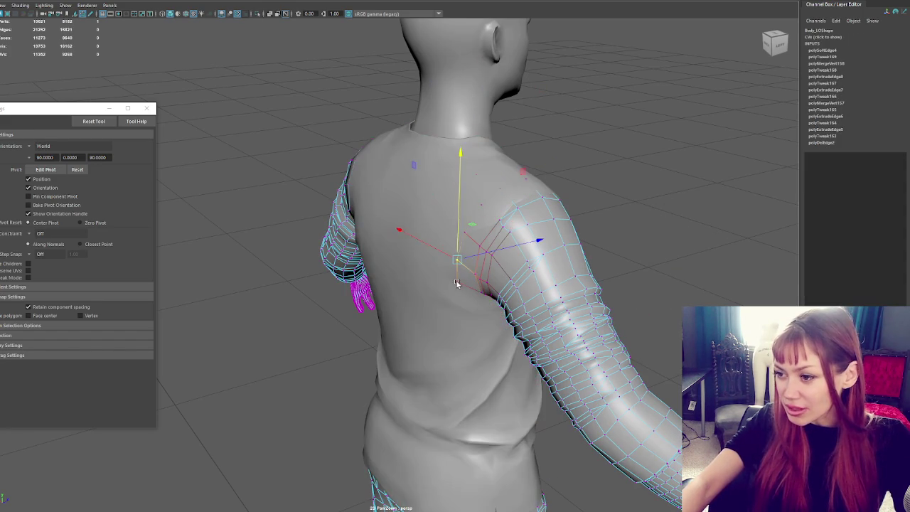
left_click_drag(475, 271, 489, 268)
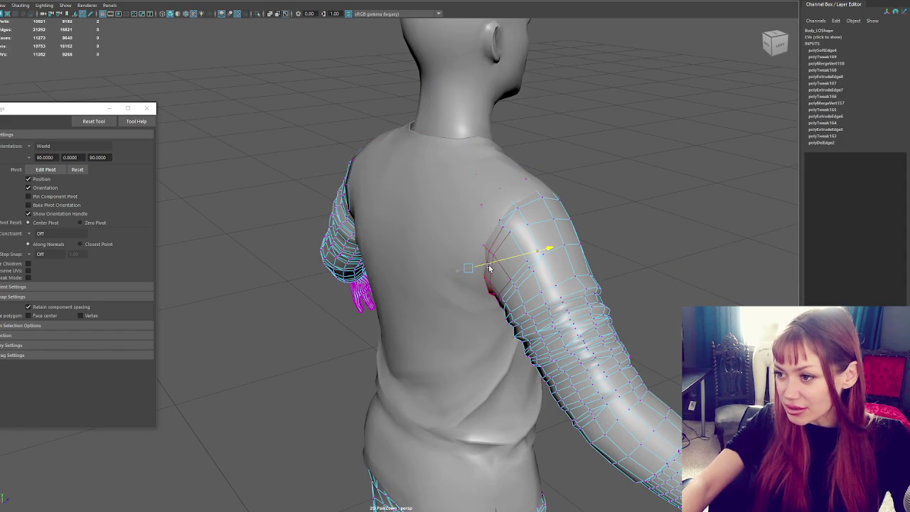
Select the left shoulder vertices and push them outward with a tighter soft-selection falloff.
mouse_move(535, 171)
left_mouse_down("alt")
mouse_move(544, 128)
mouse_move(526, 126)
mouse_move(652, 135)
mouse_move(567, 154)
left_mouse_up("alt")
left_click(526, 147)
mouse_move(359, 122)
left_mouse_down()
mouse_move(321, 197)
mouse_move(370, 245)
mouse_move(346, 246)
mouse_move(368, 254)
left_mouse_up()
key("q")
key("w")
left_click_drag(320, 223, 325, 223)
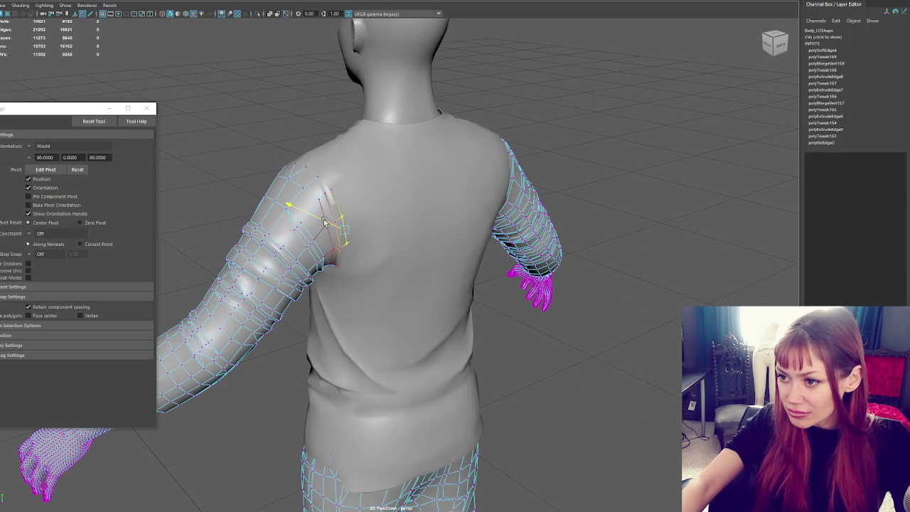
Check the shirt's fit over the shoulders from the side, then clear the selection.
left_click(334, 235)
mouse_move(334, 235)
left_mouse_down("alt")
mouse_move(449, 154)
mouse_move(534, 149)
left_mouse_up("alt")
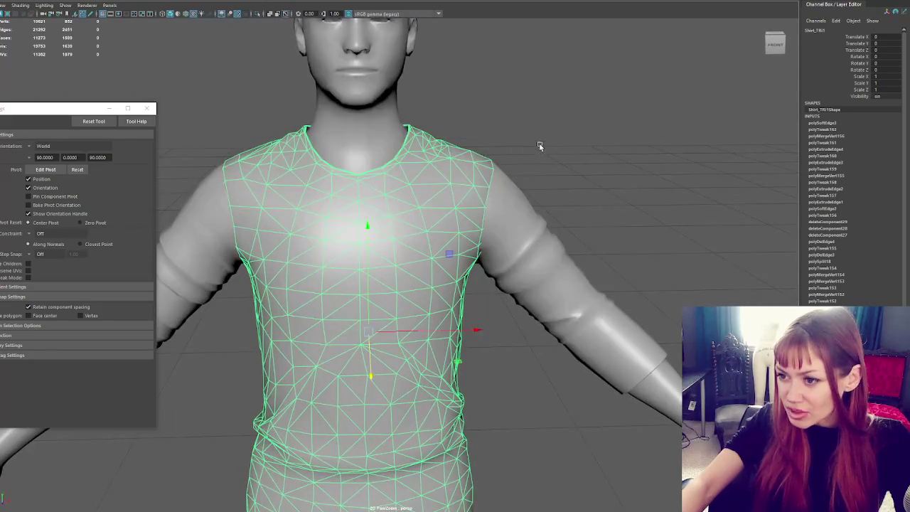
left_click(540, 146)
scroll(432, 170, "down", 3)
scroll(502, 277, "down", 3)
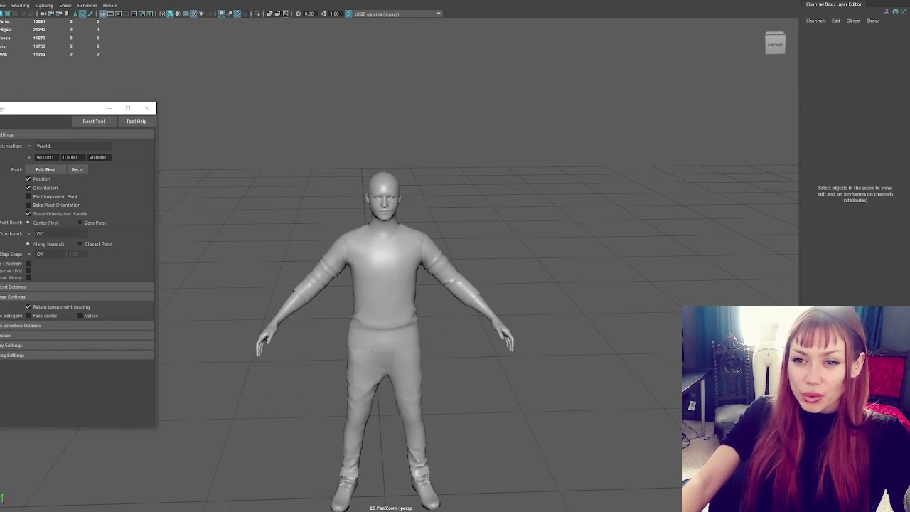
Separate the body mesh into its individual pieces.
left_click(383, 195)
left_click(466, 298)
left_click(384, 284)
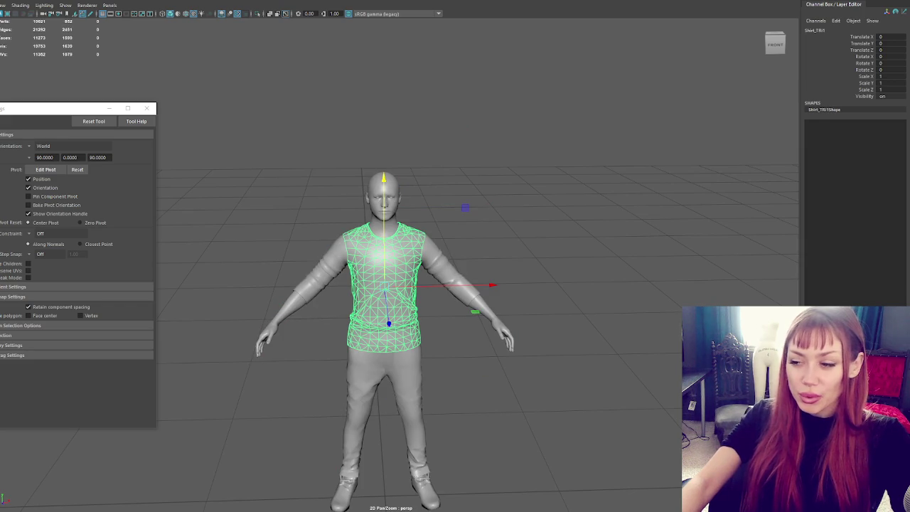
left_click(465, 298)
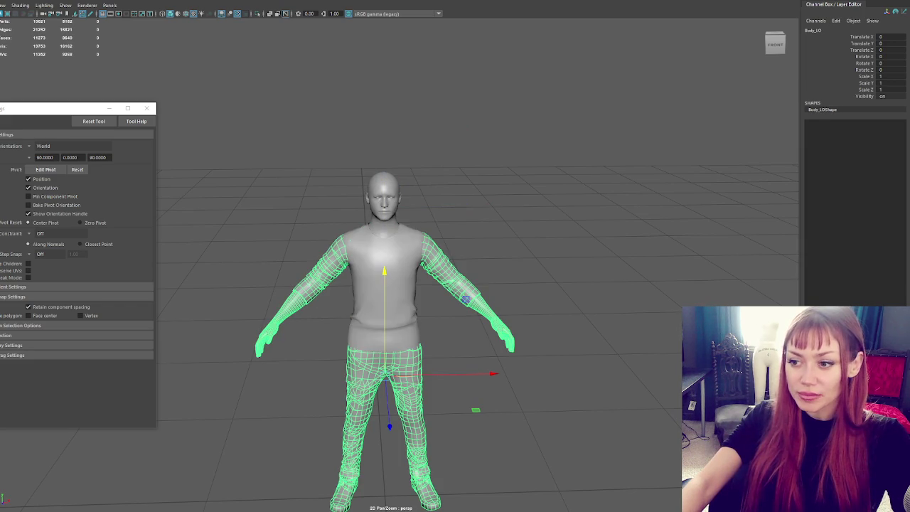
left_click(36, 29)
Combine both arms' pieces into one mesh and delete its construction history.
left_click(319, 265)
left_click(384, 188)
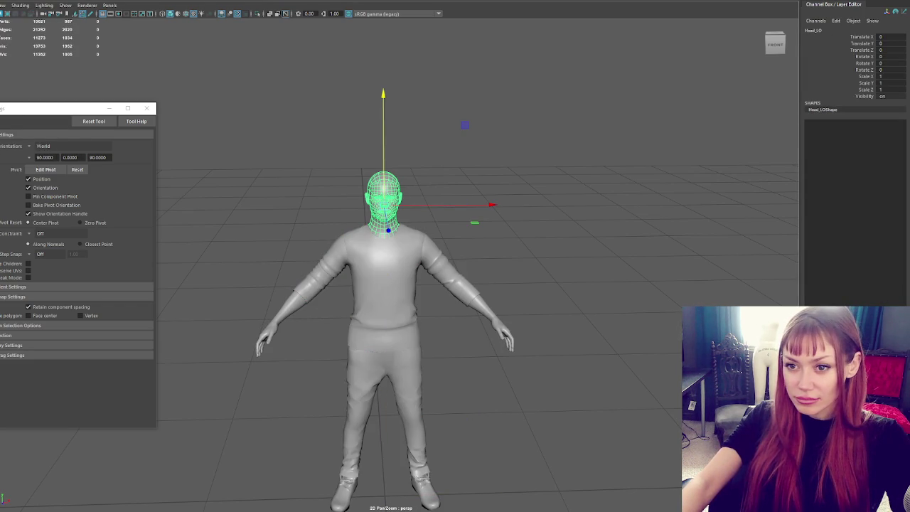
left_click(466, 299)
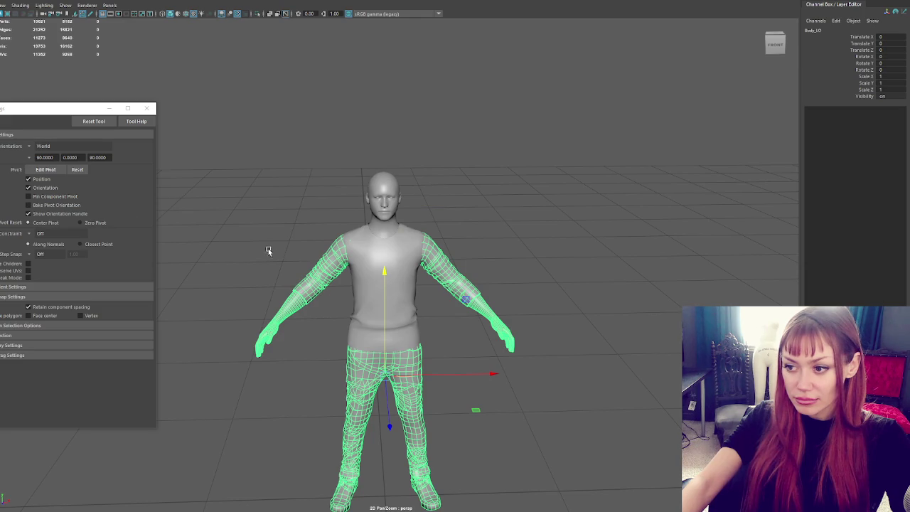
left_click_drag(271, 256, 341, 337)
left_click_drag(467, 246, 535, 371, "shift")
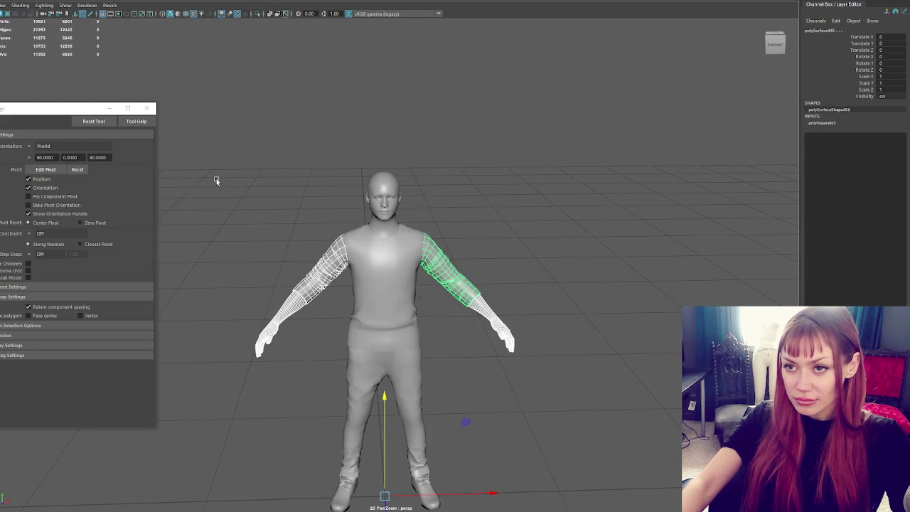
left_click(28, 36)
key("alt+shift+d")
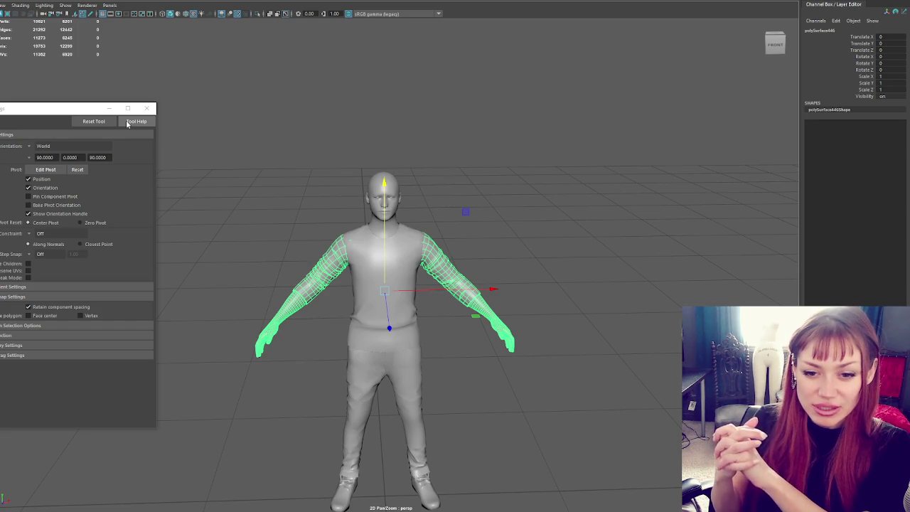
Orbit to the character's back and inspect the shirt and combined arms mesh.
scroll(486, 63, "up", 1)
scroll(485, 62, "up", 3)
scroll(486, 62, "up", 2)
left_click(490, 116)
mouse_move(611, 146)
left_mouse_down("alt")
mouse_move(504, 158)
mouse_move(411, 209)
mouse_move(521, 245)
mouse_move(453, 226)
mouse_move(554, 223)
mouse_move(678, 247)
left_mouse_up("alt")
left_click(410, 209)
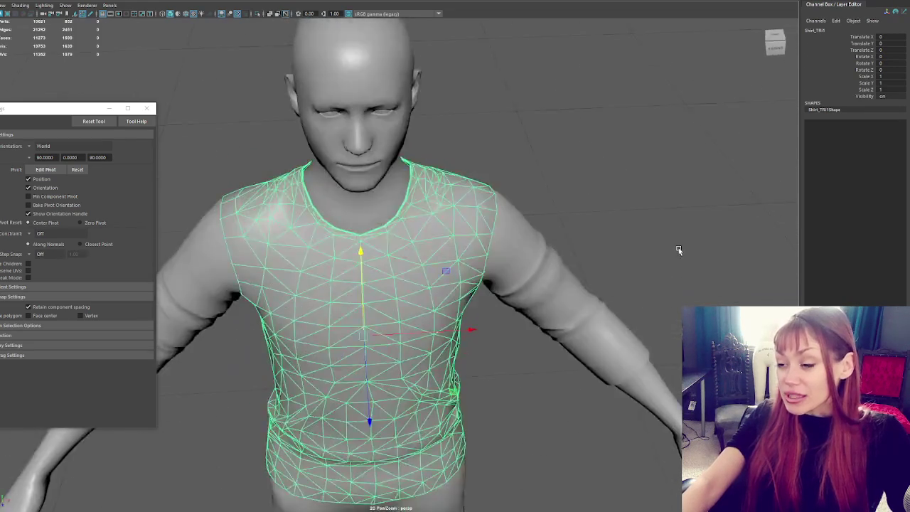
scroll(678, 249, "down", 4)
left_click(516, 287)
left_click_drag(547, 285, 564, 301, "alt")
scroll(564, 300, "up", 2)
scroll(564, 301, "up", 2)
Close the Tool Settings window and check the arms, then select the shirt and pants together.
left_click(146, 108)
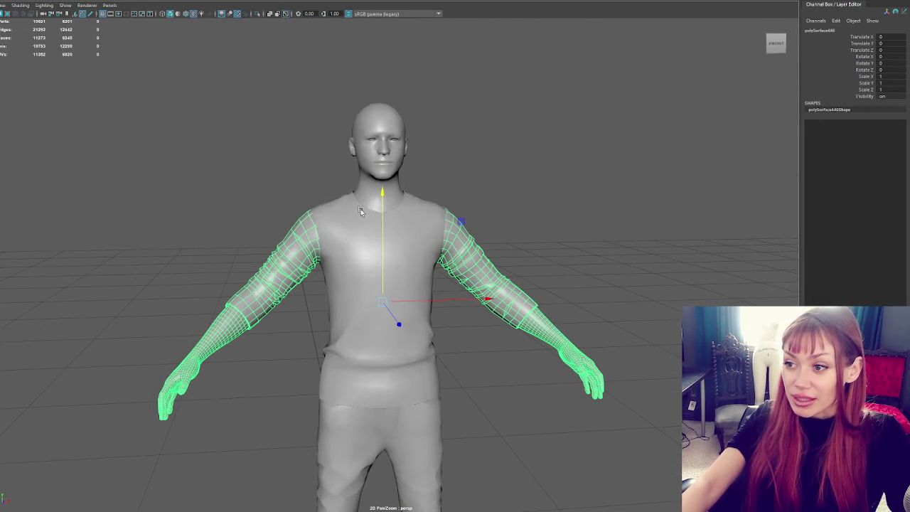
left_click(321, 235)
left_click(263, 270)
left_click(263, 269)
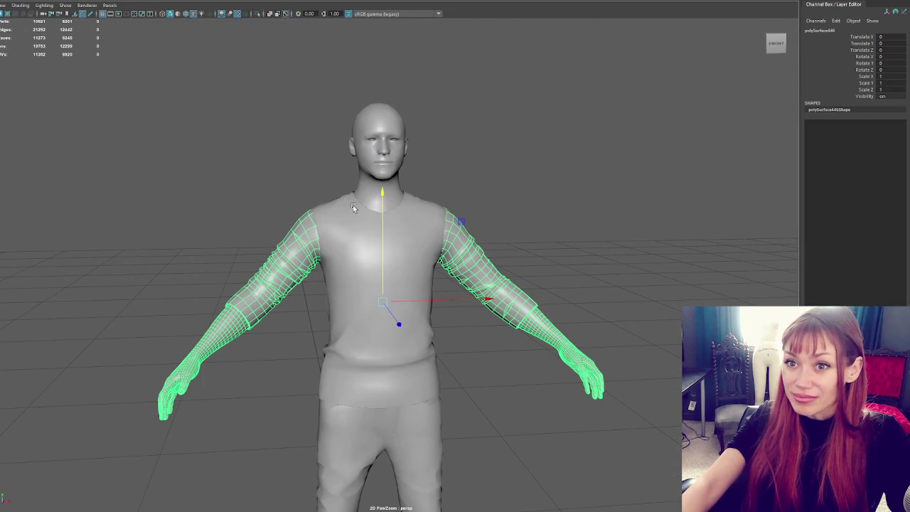
left_click(459, 112)
key("ctrl+z")
mouse_move(519, 156)
left_mouse_down("alt")
mouse_move(483, 270)
mouse_move(274, 266)
mouse_move(542, 264)
mouse_move(455, 277)
left_mouse_up("alt")
left_click(426, 281)
scroll(504, 345, "up", 3)
left_click(460, 413, "shift")
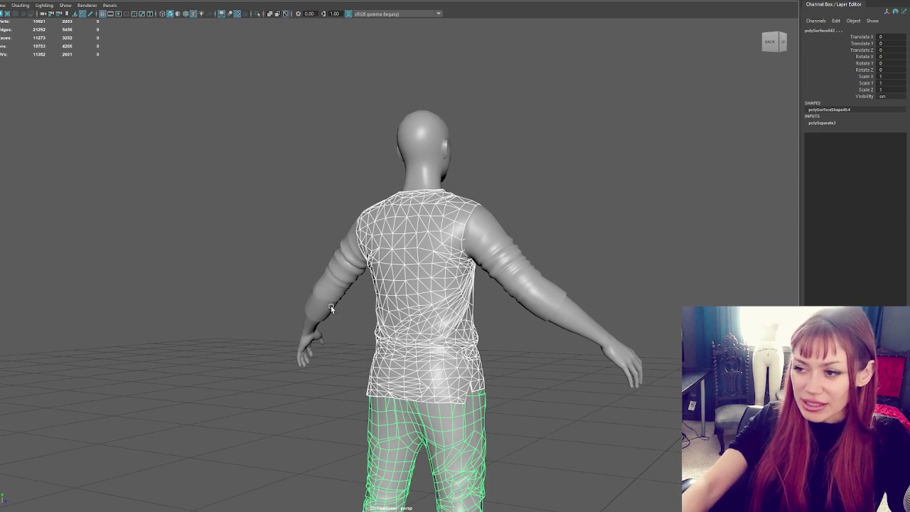
Rename the combined arms mesh to Arms1.
left_click_drag(331, 306, 307, 252, "alt")
left_click(333, 262)
left_click(334, 369)
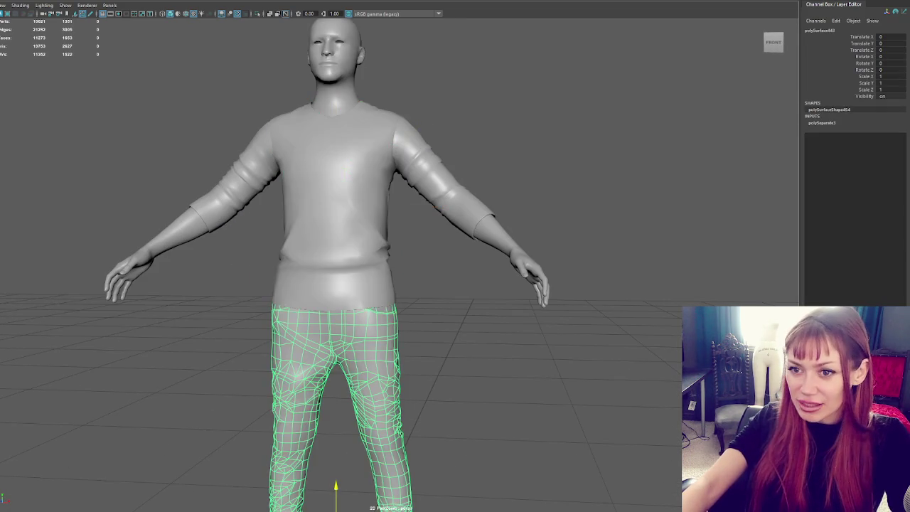
left_click(206, 210)
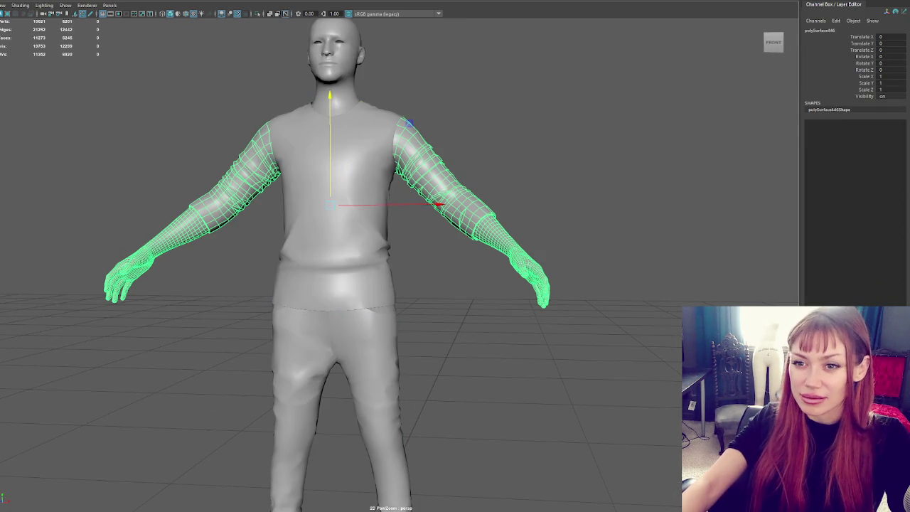
key("Right")
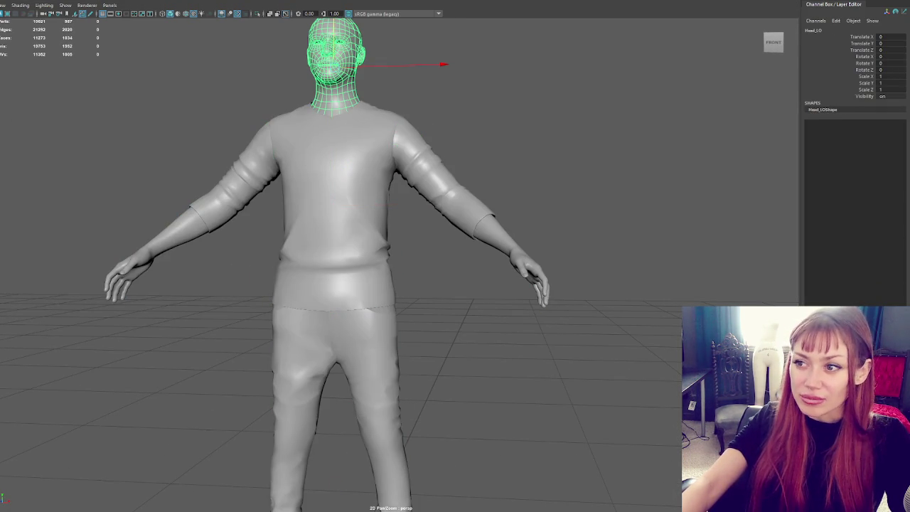
key("Right")
left_click(246, 194)
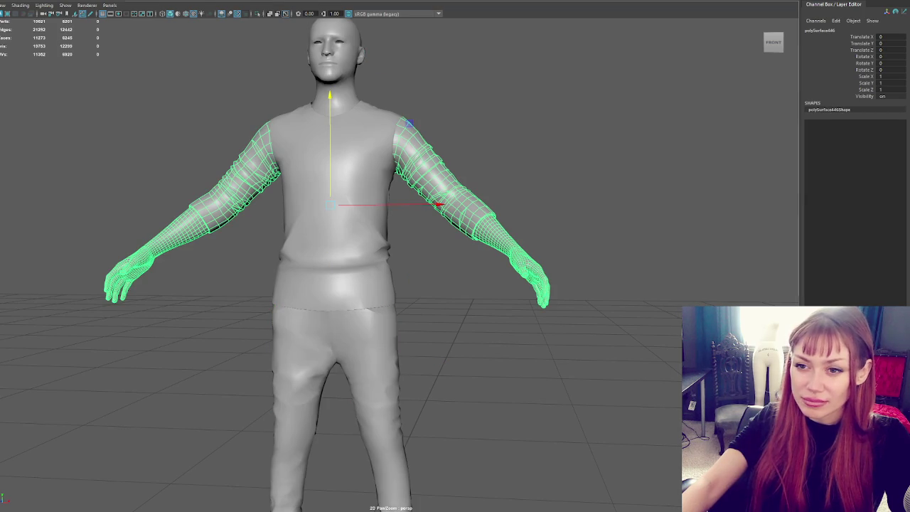
type("Arms1")
key("Return")
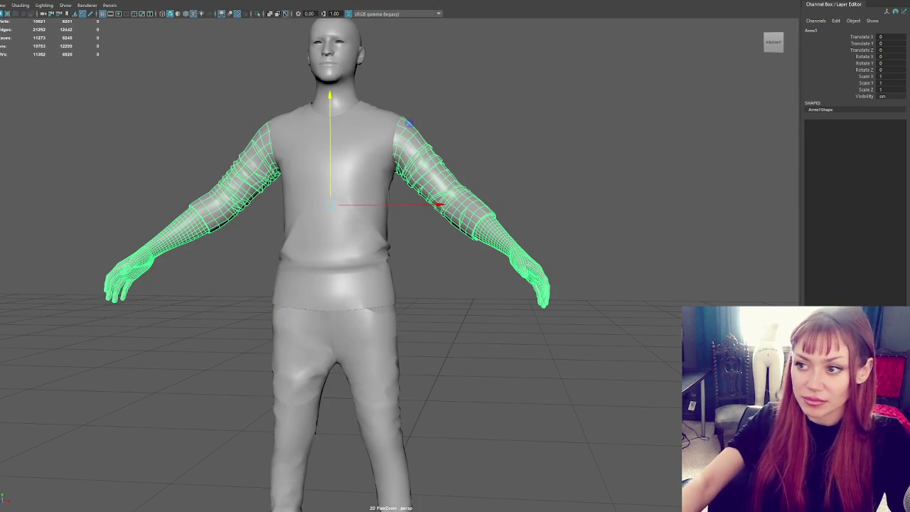
Combine the shirt and pants, clear the history, and name the result Body.
key("Right")
key("shift+Right")
key("shift+Right")
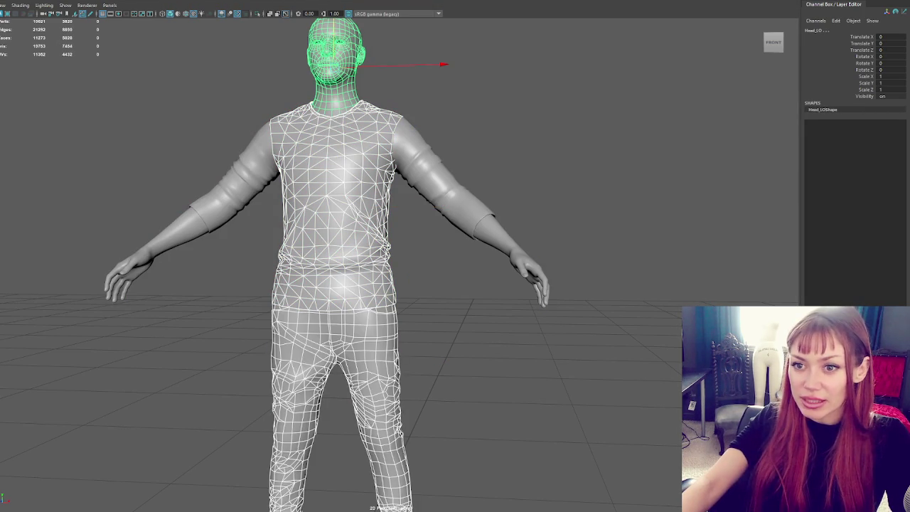
key("ctrl+z")
left_click(28, 21)
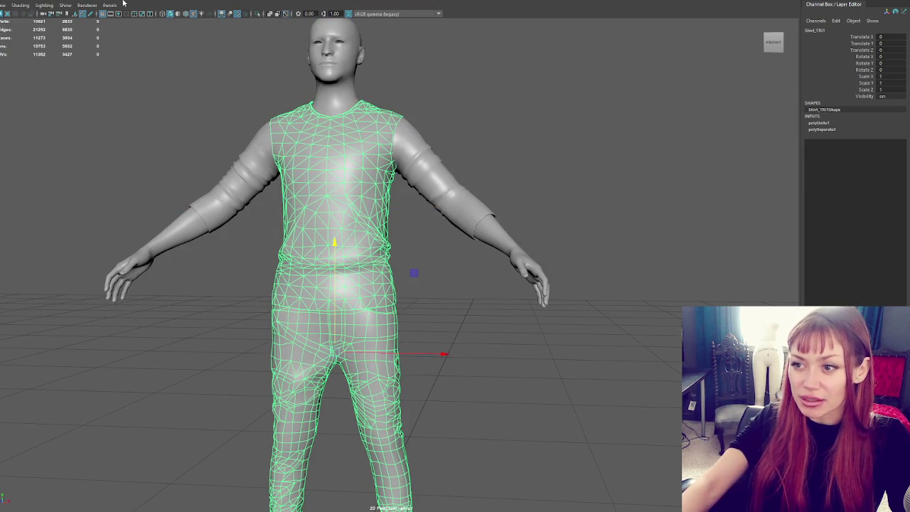
key("alt+shift+d")
type("Body")
key("Return")
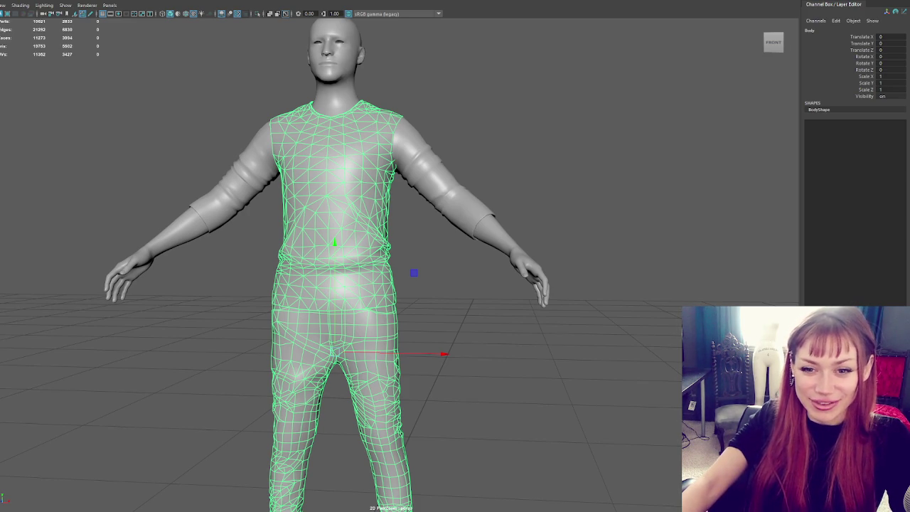
Orbit around the Body mesh to a front view of the character.
left_click(189, 127)
mouse_move(190, 127)
left_mouse_down("alt")
mouse_move(230, 148)
mouse_move(529, 164)
left_mouse_up("alt")
key("ctrl+z")
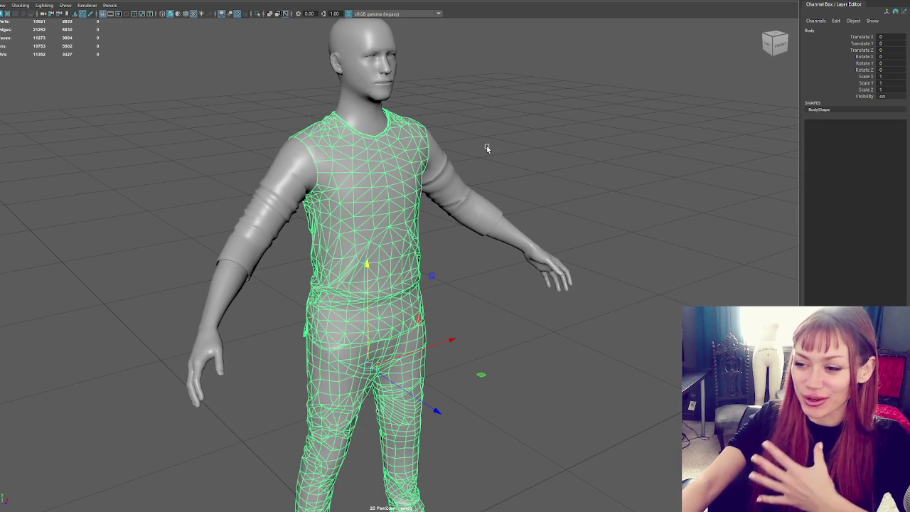
left_click(562, 188)
left_click_drag(561, 189, 587, 199, "alt")
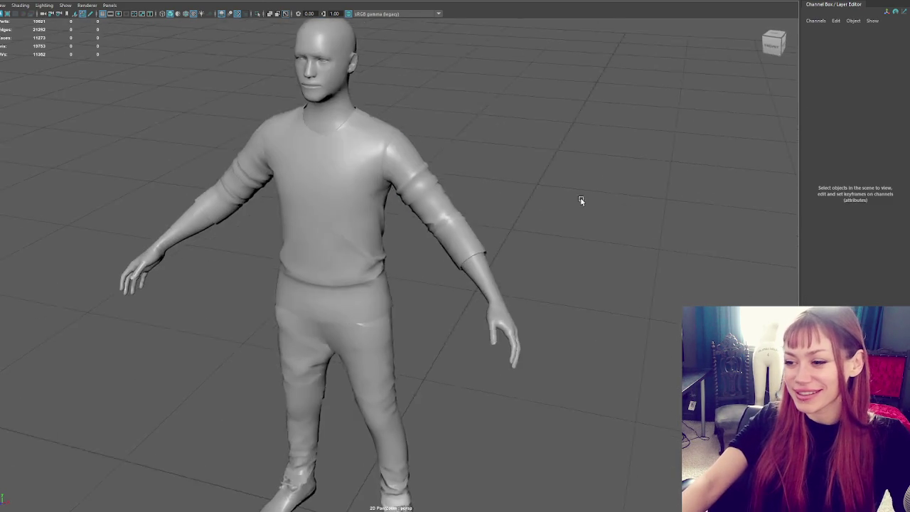
left_click(335, 224)
left_click_drag(335, 224, 83, 206, "alt")
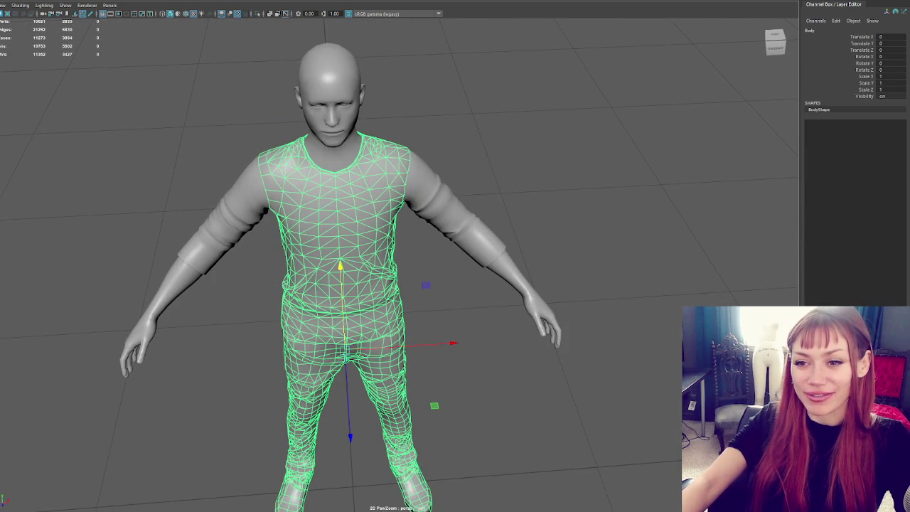
Inspect the skeleton in wireframe, selecting Character1_Reference and the Character1_Hips joint.
mouse_move(540, 369)
left_mouse_down("alt")
mouse_move(545, 318)
mouse_move(564, 307)
left_mouse_up("alt")
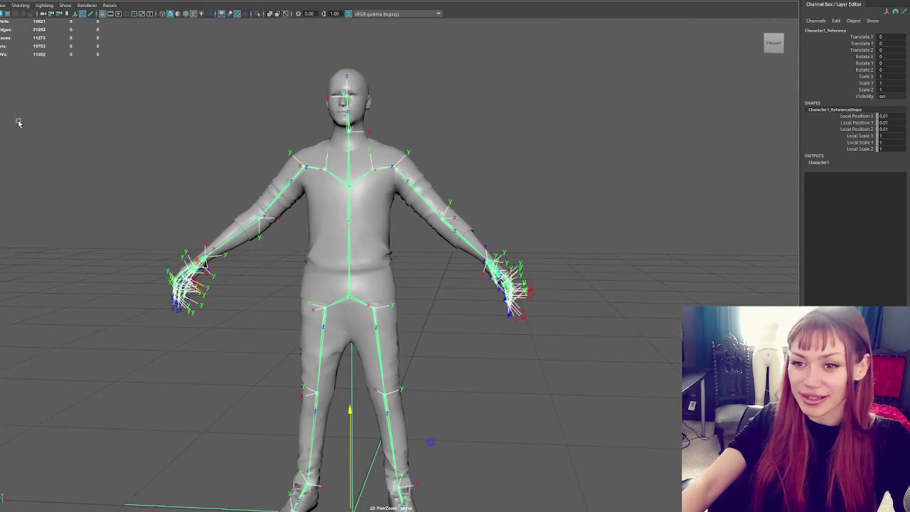
left_click(348, 213)
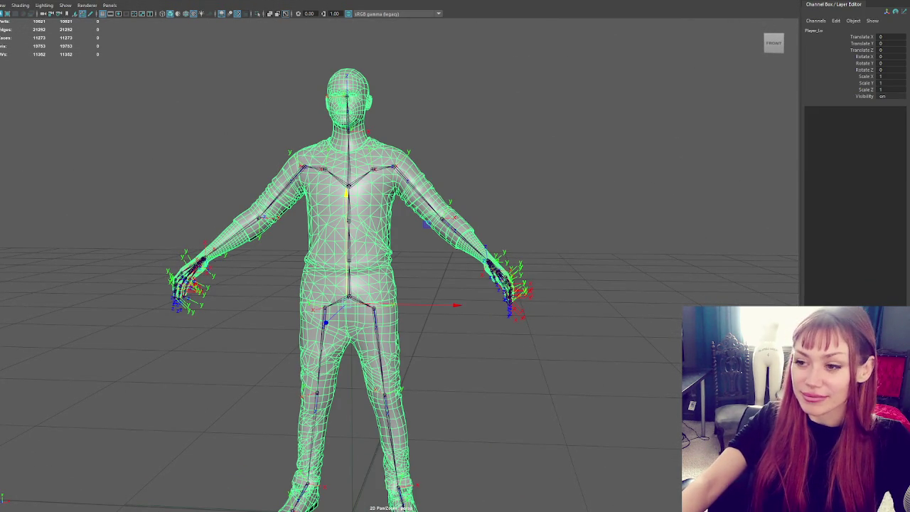
left_click(350, 497)
key("5")
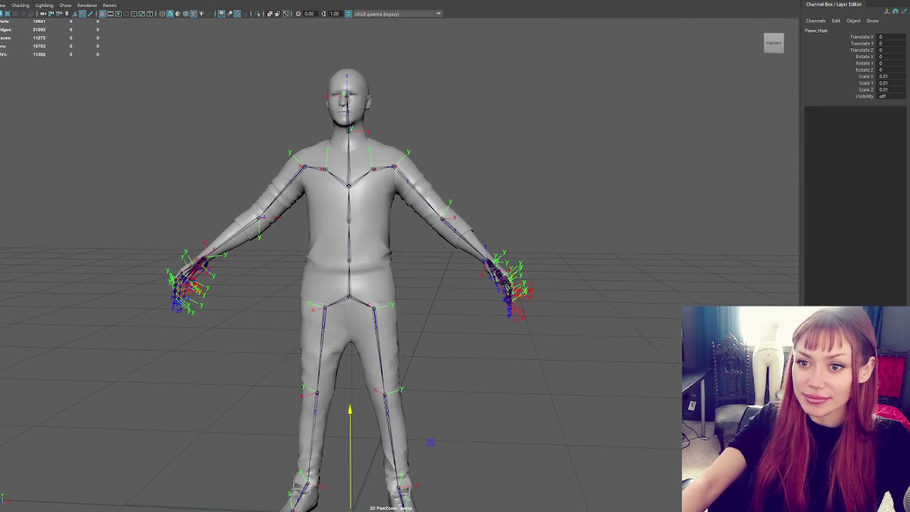
left_click(351, 299)
key("4")
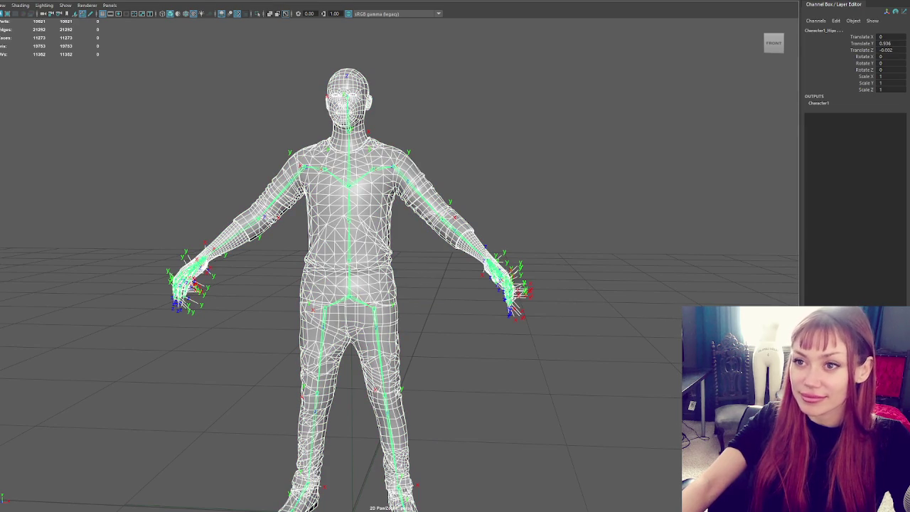
left_click(28, 0)
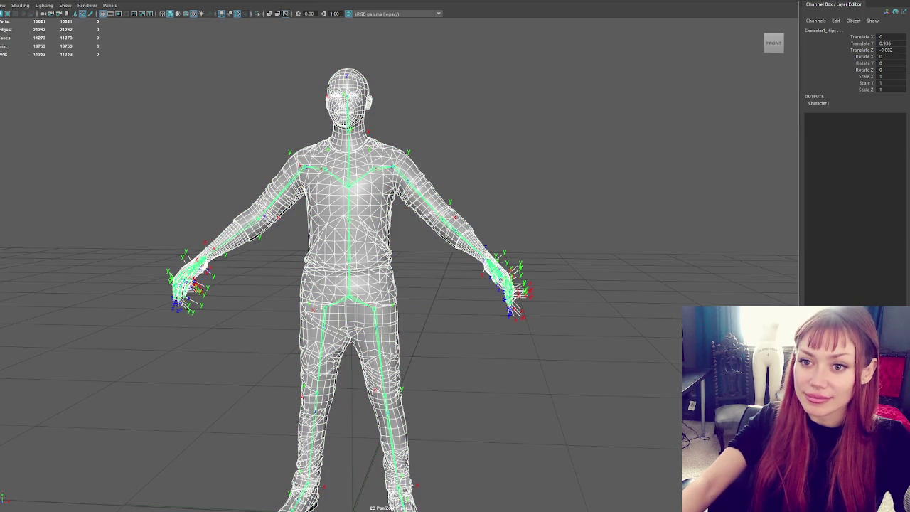
Return to shaded display and duplicate the head mesh three times in place.
left_click(348, 99)
key("5")
left_click(358, 167)
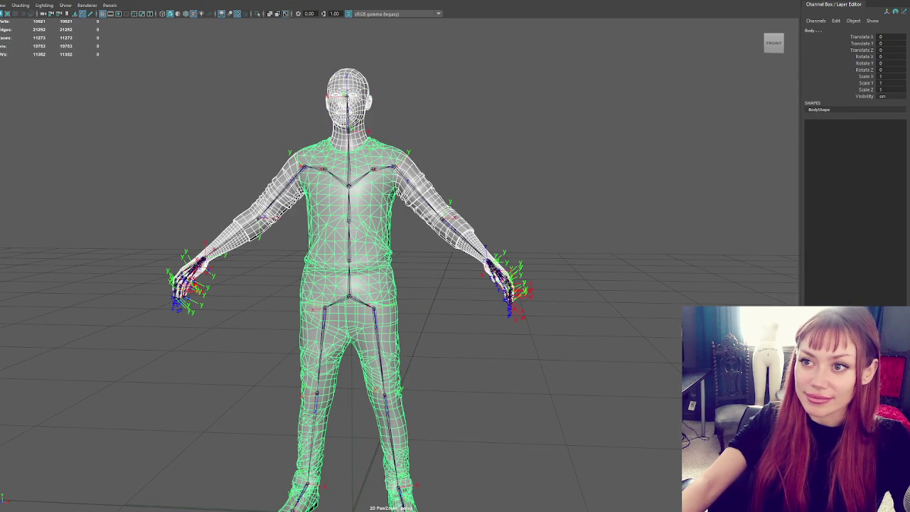
left_click(348, 99)
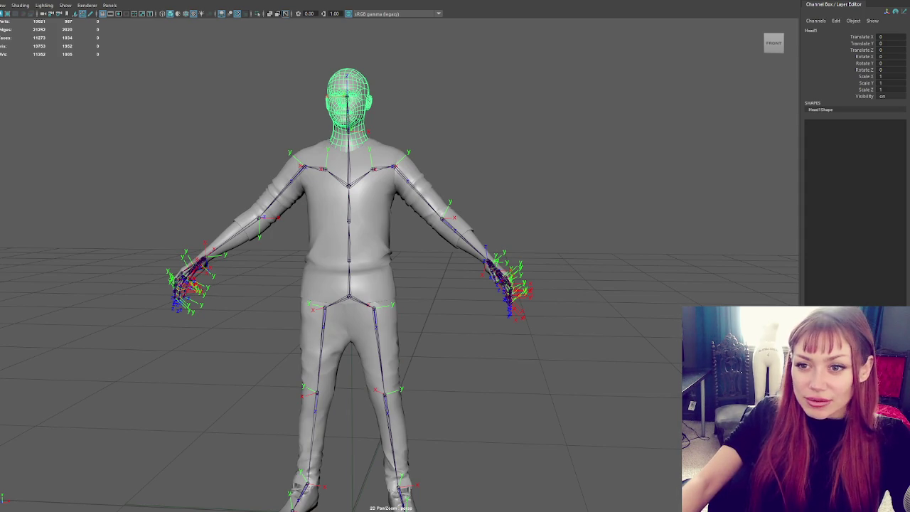
key("ctrl+d")
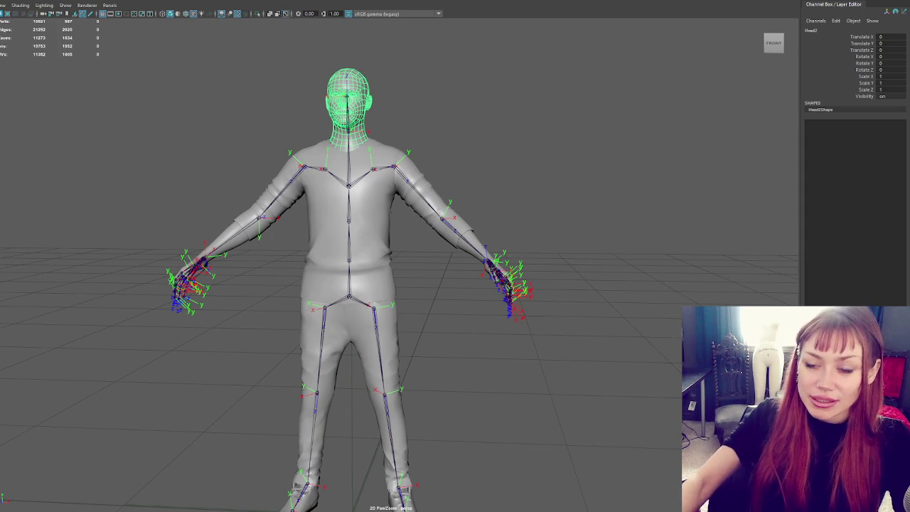
key("ctrl+d")
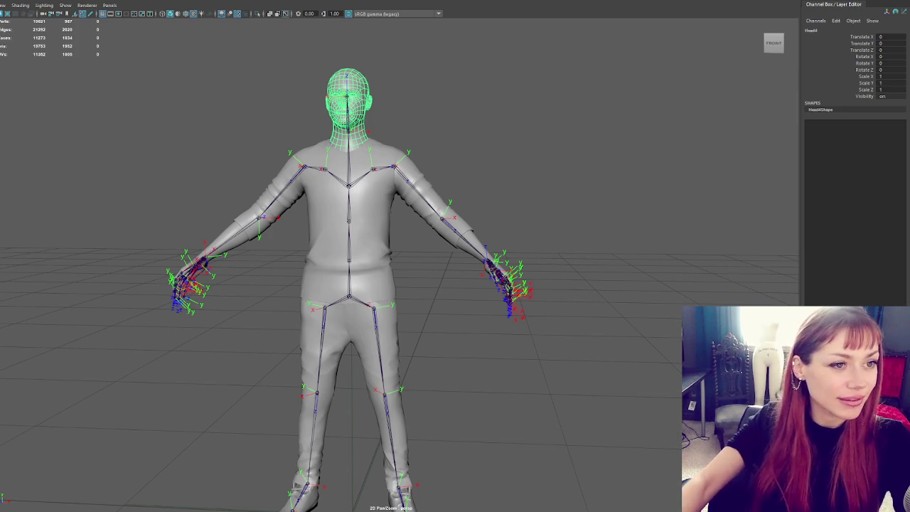
key("ctrl+d")
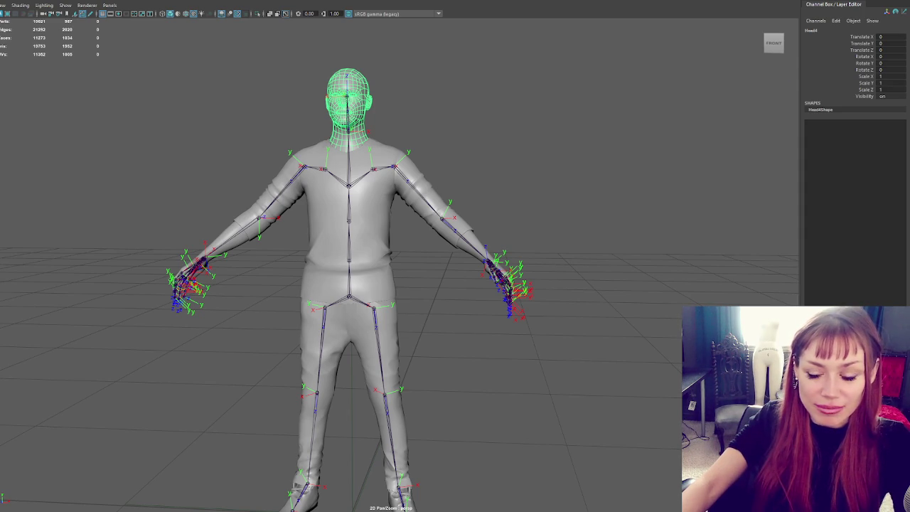
Select the Body mesh and then the Character1_Hips joint.
left_click(609, 134)
key("ctrl+z")
left_click(348, 235)
mouse_move(38, 130)
left_mouse_down("alt")
mouse_move(142, 157)
mouse_move(43, 135)
left_mouse_up("alt")
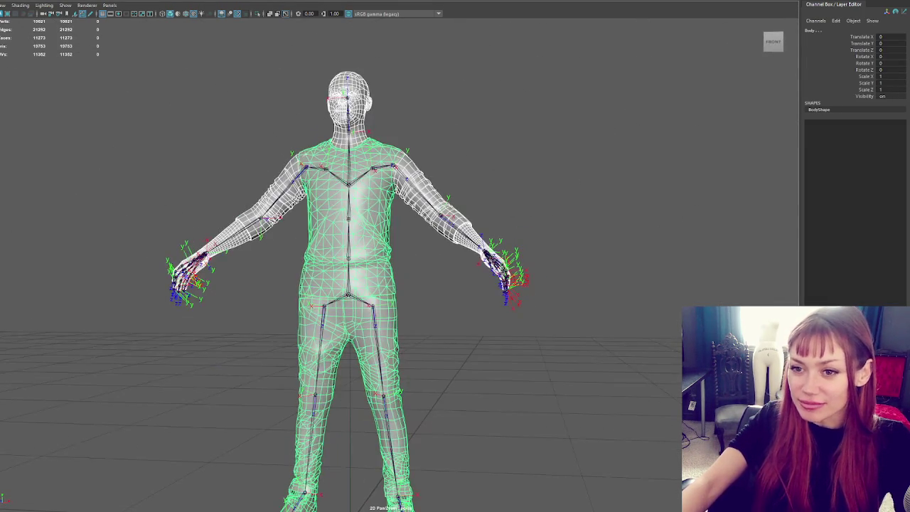
left_click(359, 297)
scroll(203, 115, "down", 2)
mouse_move(202, 115)
left_mouse_down("alt")
mouse_move(250, 94)
mouse_move(351, 138)
mouse_move(473, 135)
mouse_move(336, 121)
left_mouse_up("alt")
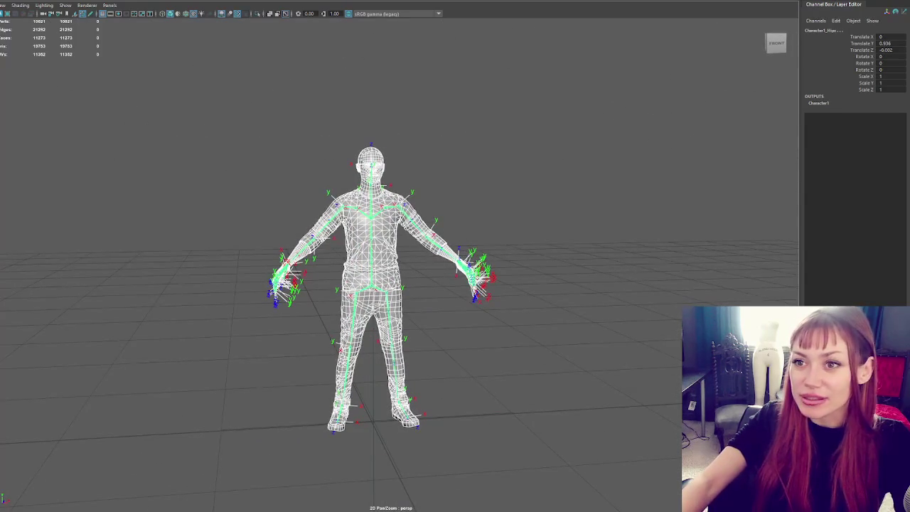
Restore shaded display and orbit around the character from side, back and front.
left_click(4, 2)
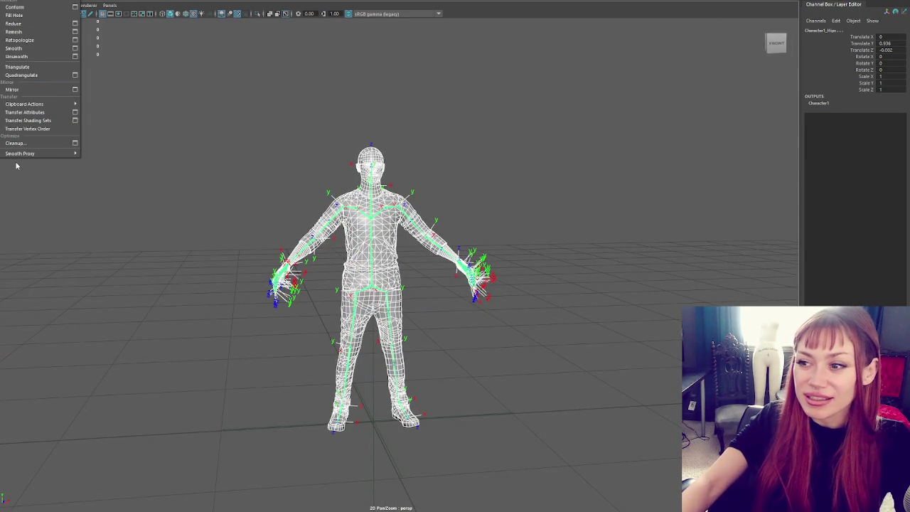
left_click(221, 129)
key("5")
scroll(232, 119, "up", 3)
mouse_move(232, 119)
left_mouse_down("alt")
mouse_move(441, 142)
mouse_move(430, 21)
left_mouse_up("alt")
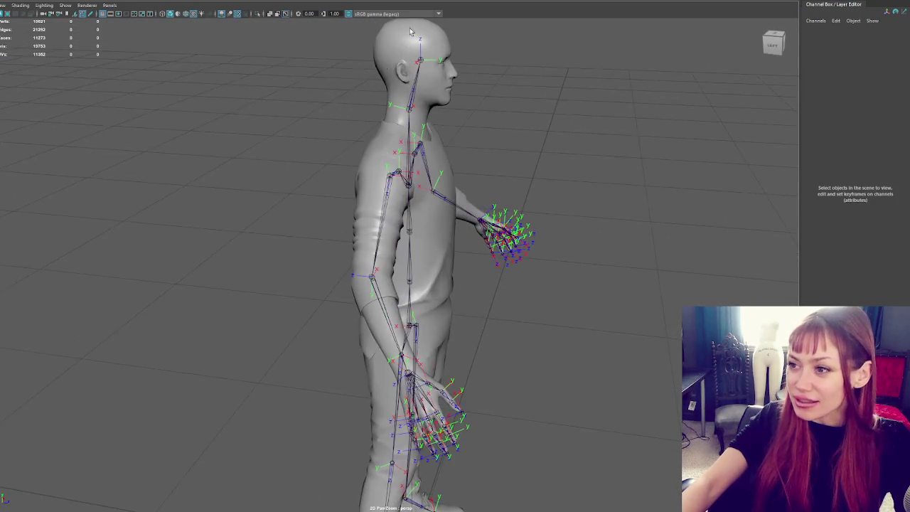
left_click_drag(479, 95, 280, 81, "alt")
left_click_drag(397, 184, 69, 147, "alt")
Bind Skin the player mesh to the Character1_Hips joint, then swing the left arm.
left_click(334, 213)
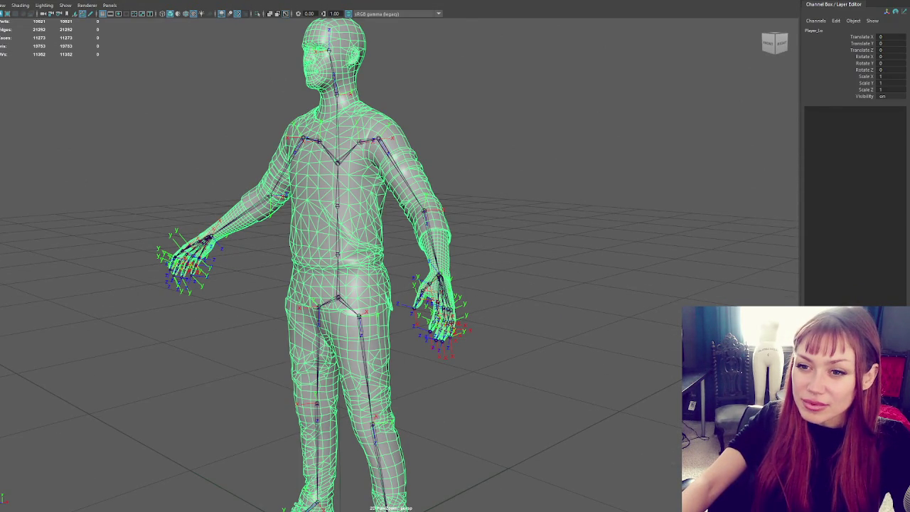
left_click(340, 300)
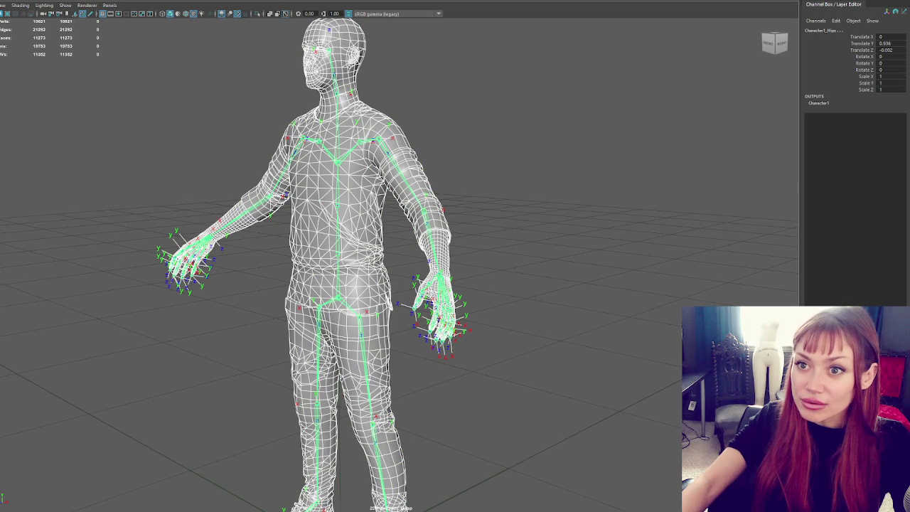
left_click(28, 0)
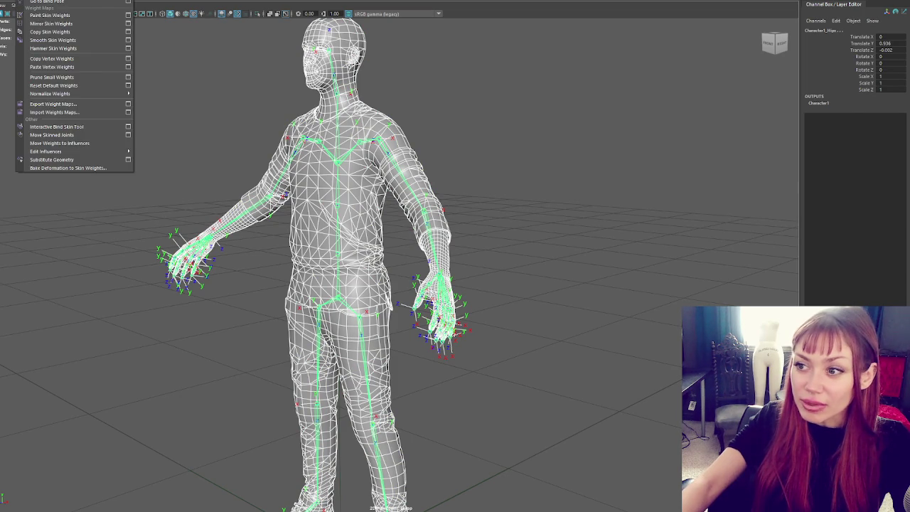
left_click(267, 34)
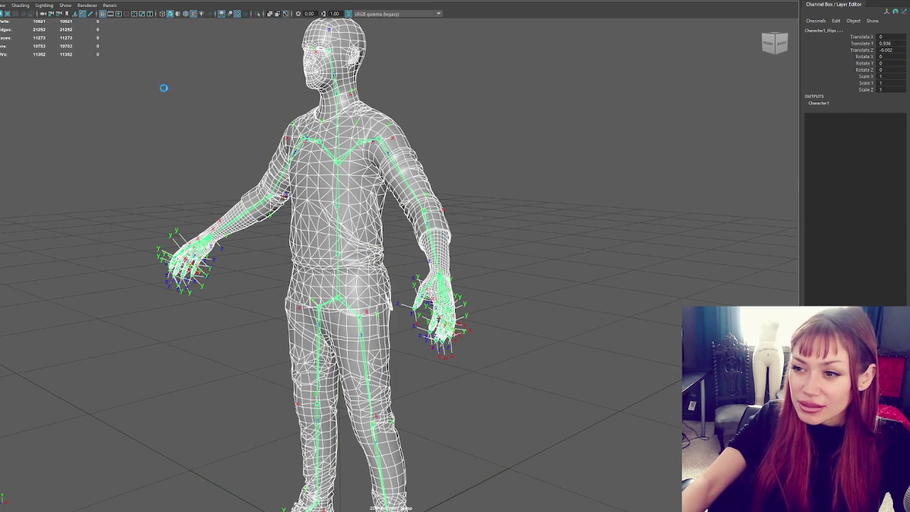
left_click_drag(408, 197, 428, 268)
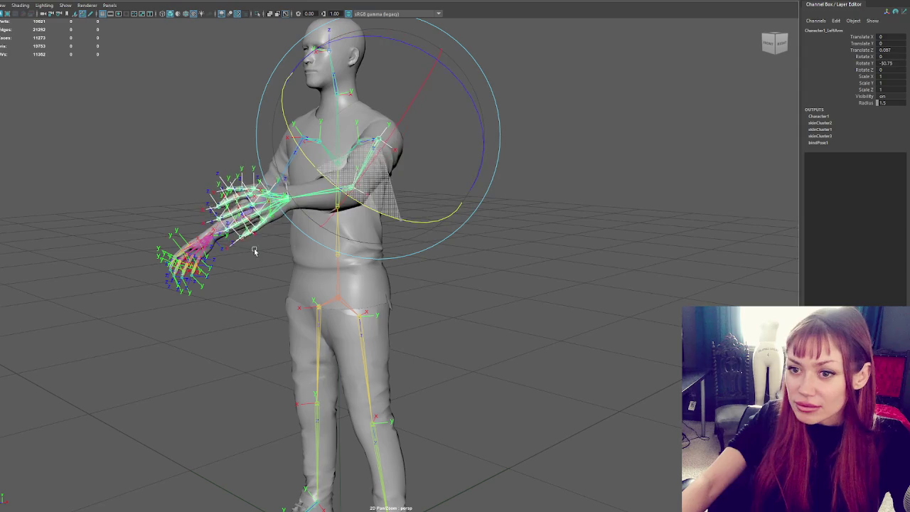
Hide and reshow the head and arm meshes, then rotate the left arm joint to test skinning.
left_click(333, 53, "shift")
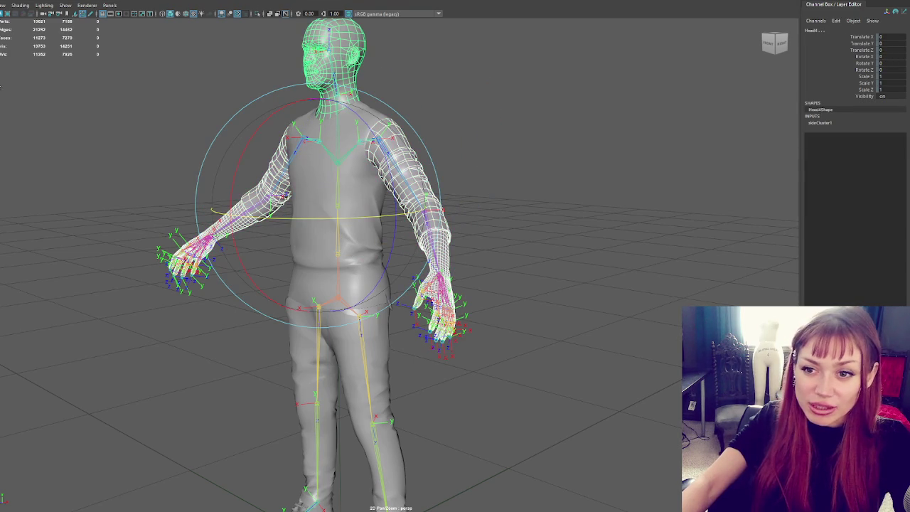
key("ctrl+h")
key("shift+h")
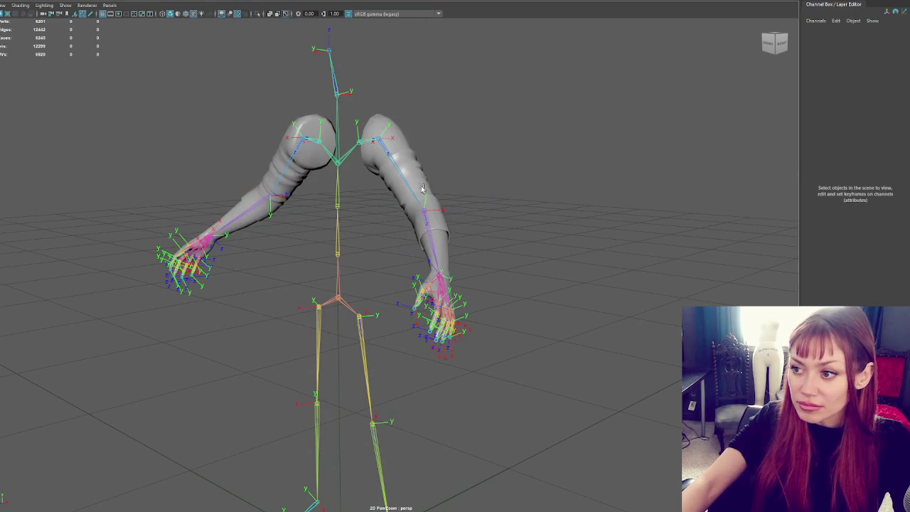
mouse_move(396, 209)
left_mouse_down()
mouse_move(548, 227)
mouse_move(69, 168)
left_mouse_up()
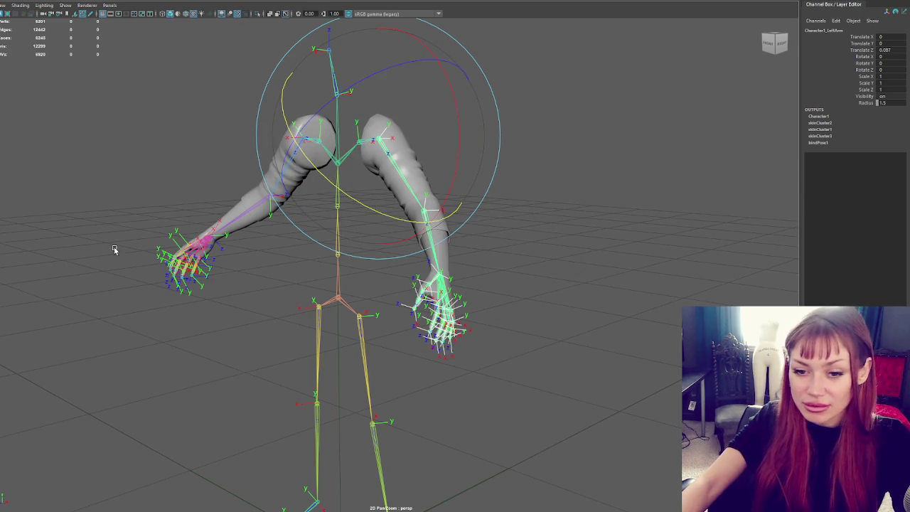
Clear the selection, view the rig from the front, and bring the 'turiel elf' image search over Maya.
left_click(98, 214)
mouse_move(98, 214)
left_mouse_down("alt")
mouse_move(351, 206)
mouse_move(280, 197)
mouse_move(242, 202)
mouse_move(431, 217)
mouse_move(568, 205)
mouse_move(146, 192)
left_mouse_up("alt")
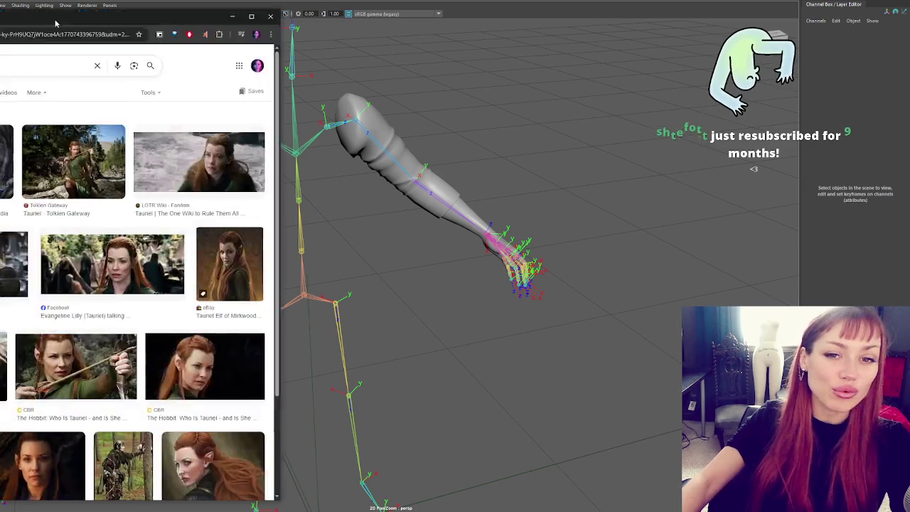
left_click_drag(3, 14, 370, 41)
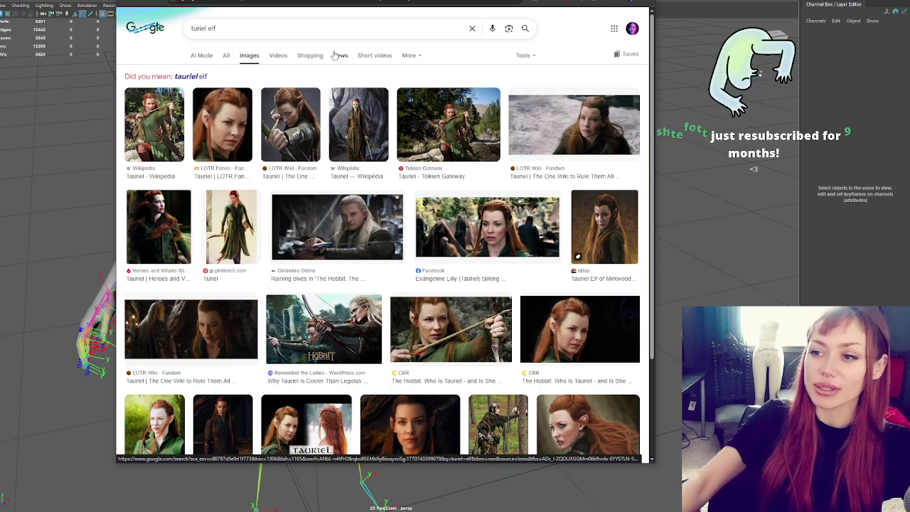
Close the browser window showing the 'turiel elf' image results.
left_click(723, 12)
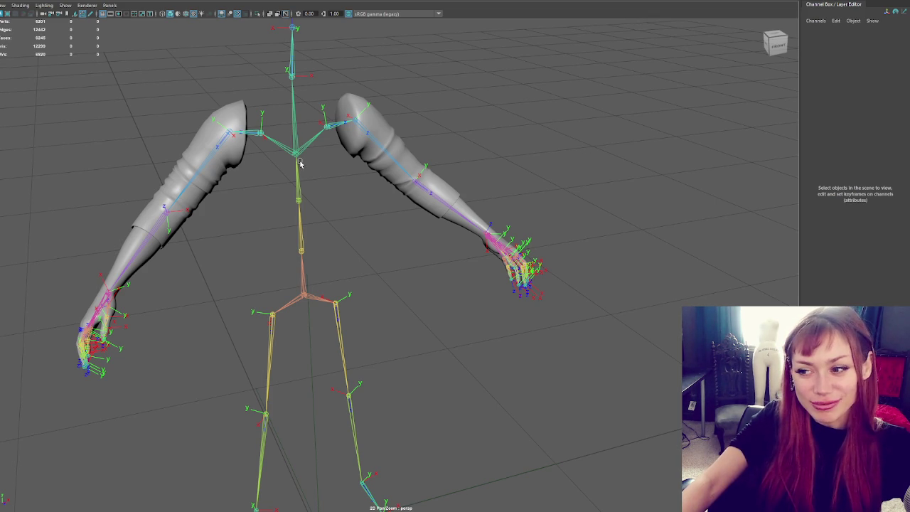
Drag-select the Player_Lo arms rig and pickwalk up to its top Player control.
scroll(569, 192, "down", 5)
scroll(553, 194, "up", 4)
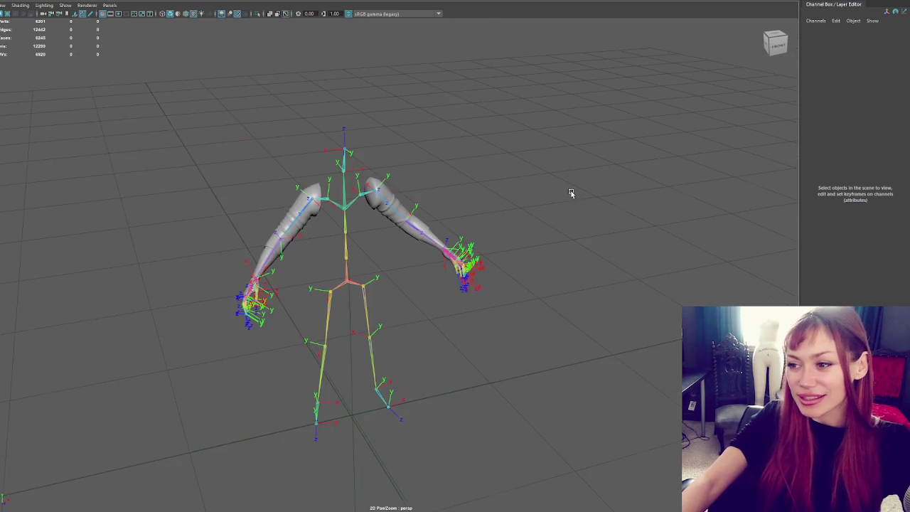
left_click_drag(553, 194, 538, 191, "alt")
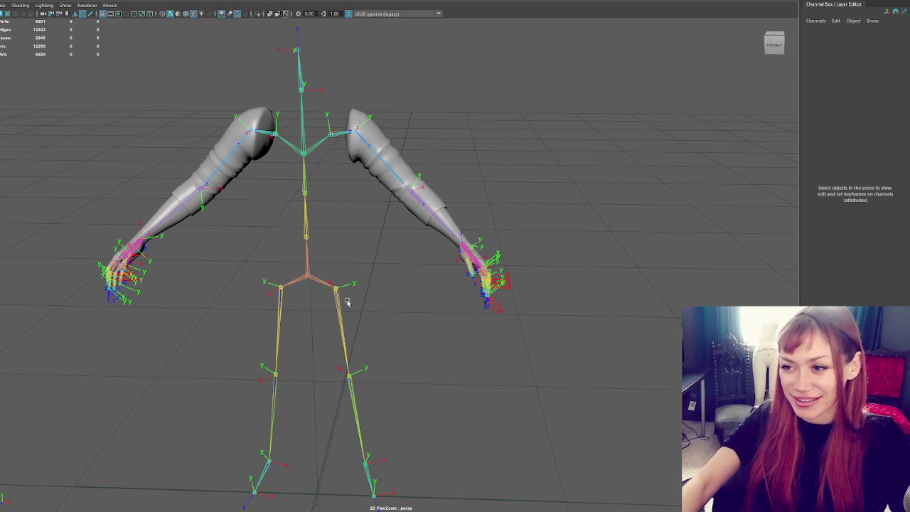
scroll(347, 306, "down", 5)
left_click_drag(369, 235, 162, 106)
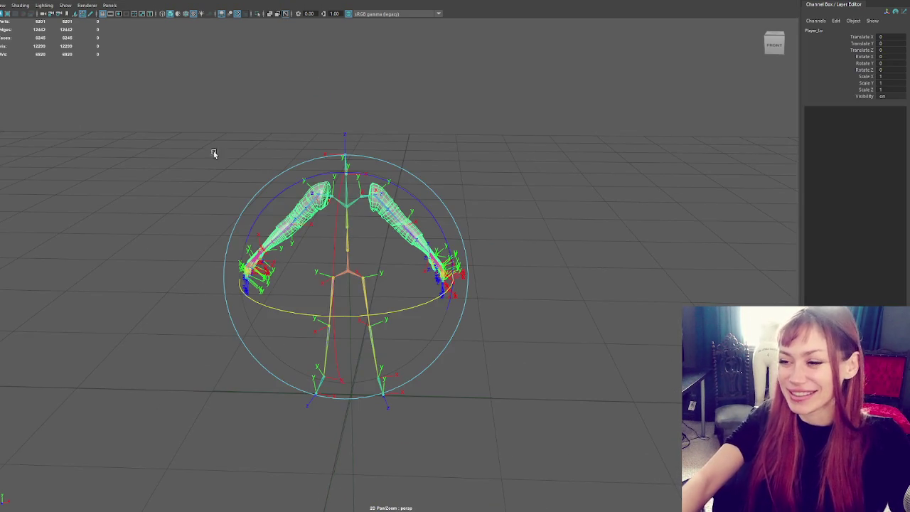
scroll(162, 106, "up", 5)
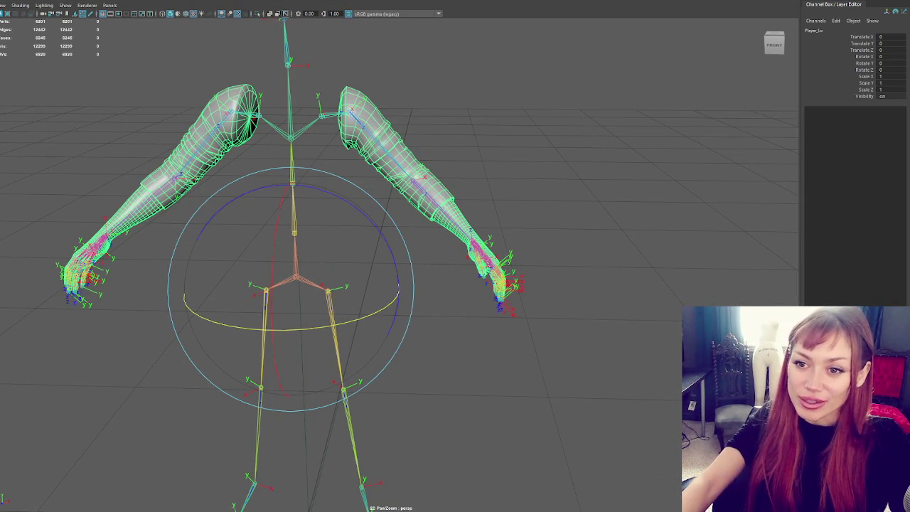
key("Up")
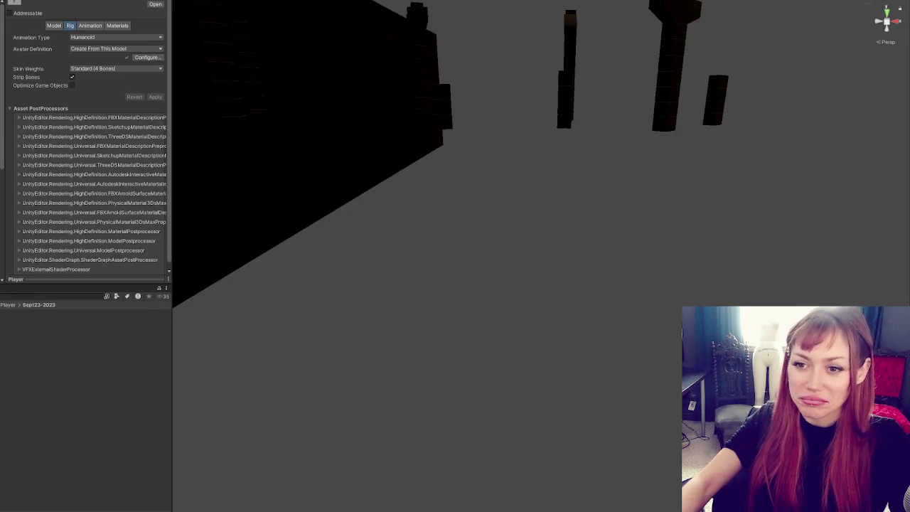
Select the Cube, then open a scene asset from the Project window's scenes folder.
left_click(481, 44)
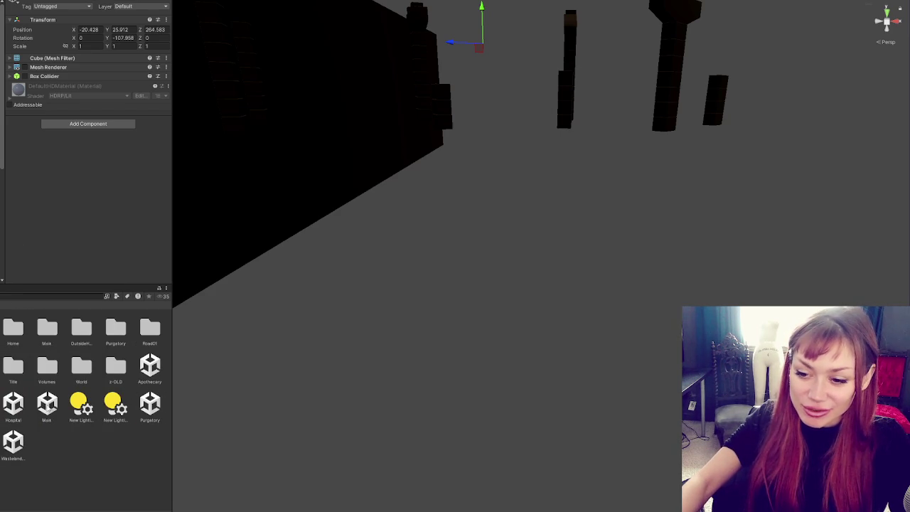
right_click(4, 408)
left_click(56, 226)
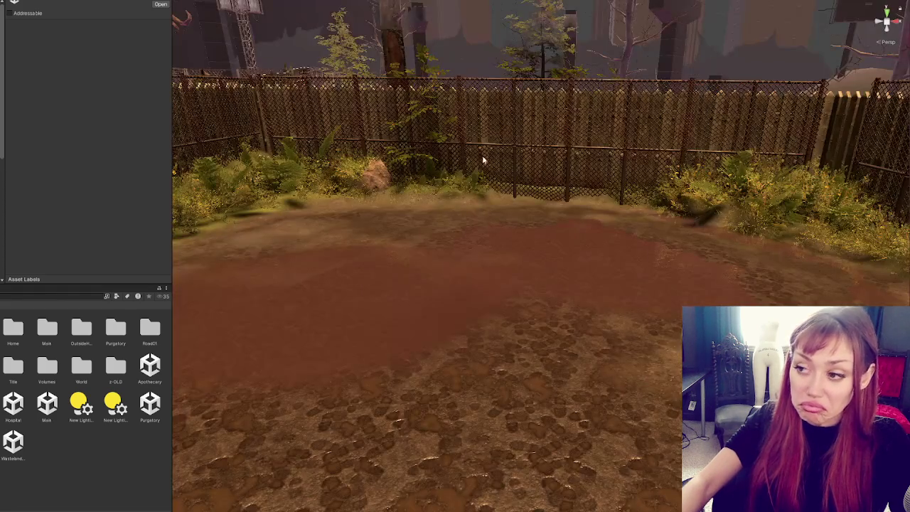
Frame the player character and delete the old FirstPersonArms object from the scene.
mouse_move(481, 155)
right_mouse_down()
mouse_move(533, 240)
mouse_move(487, 124)
mouse_move(526, 127)
right_mouse_up()
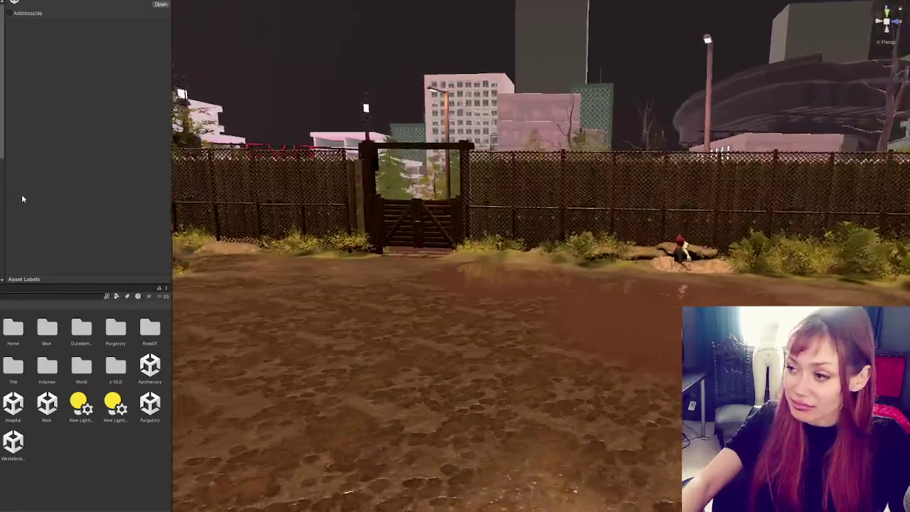
left_click(674, 254)
key("f")
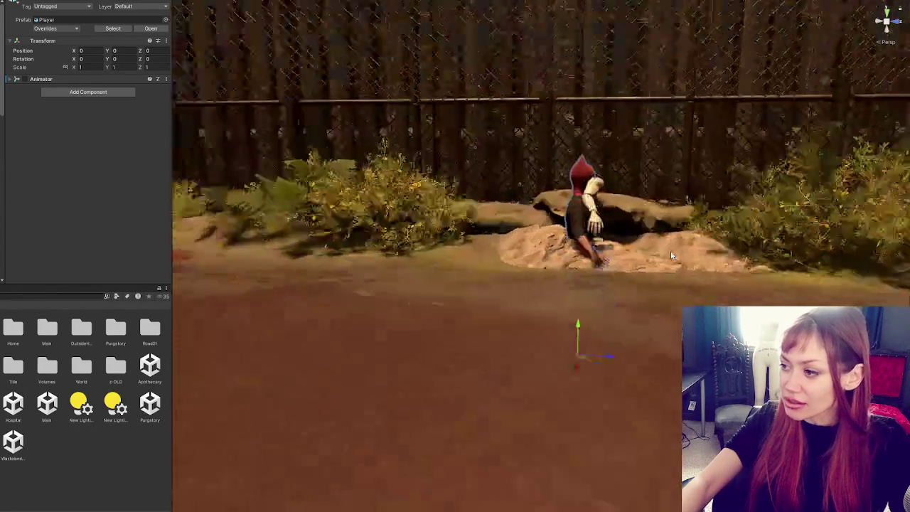
left_click_drag(498, 306, 149, 304, "alt")
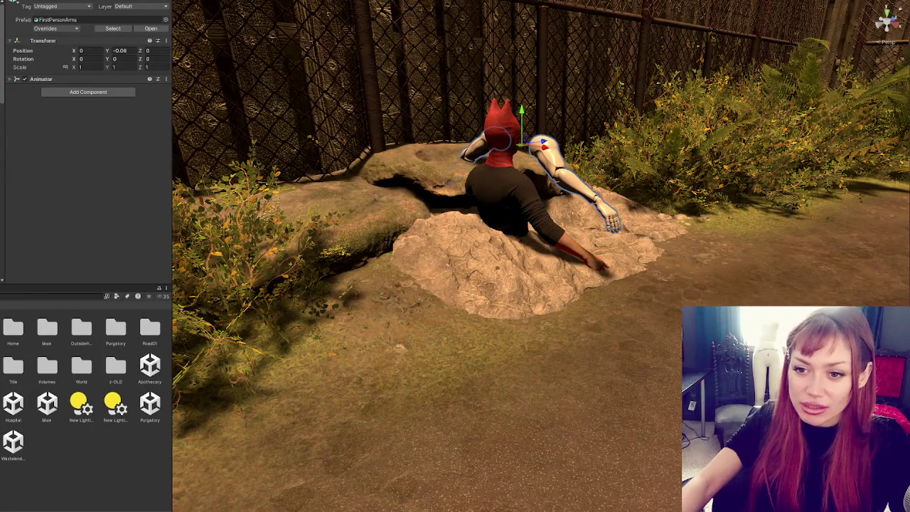
key("Delete")
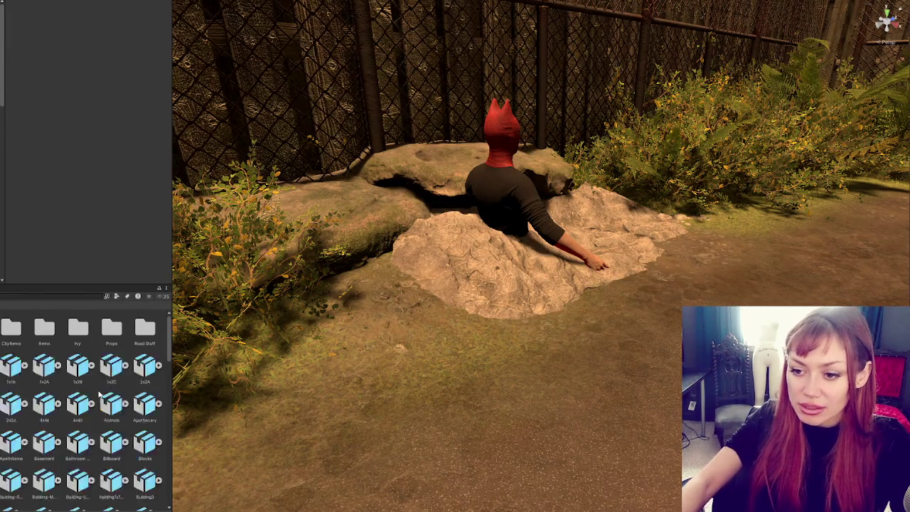
Inspect the player's red hat, then select the Player-Arms model asset in the Project window.
left_click(491, 135)
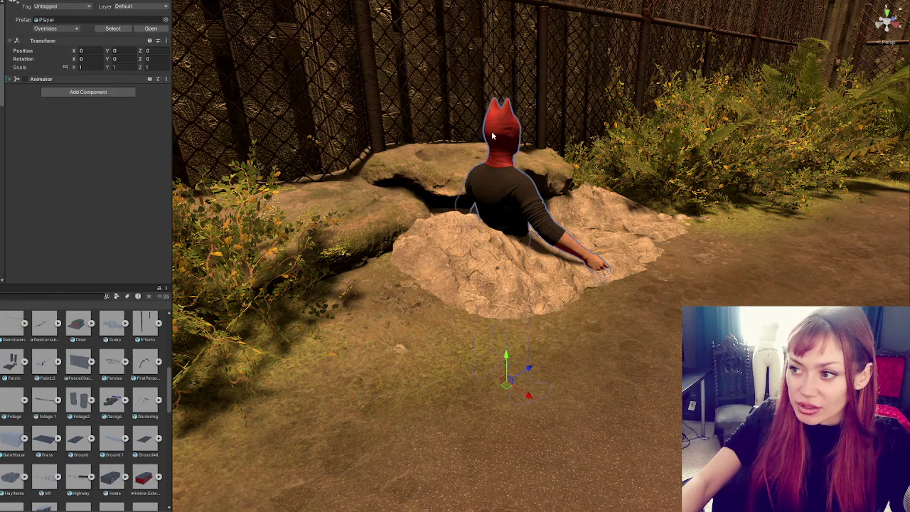
left_click(492, 135)
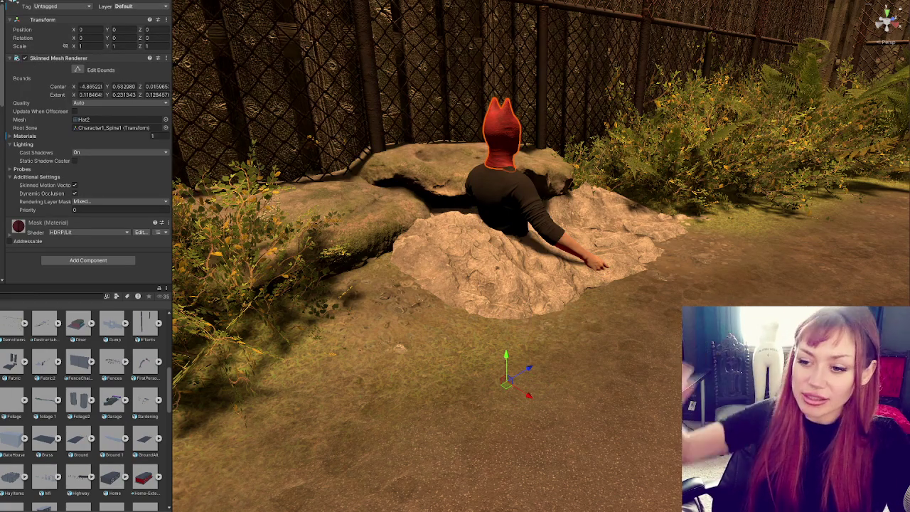
scroll(66, 411, "up", 2)
scroll(65, 405, "up", 4)
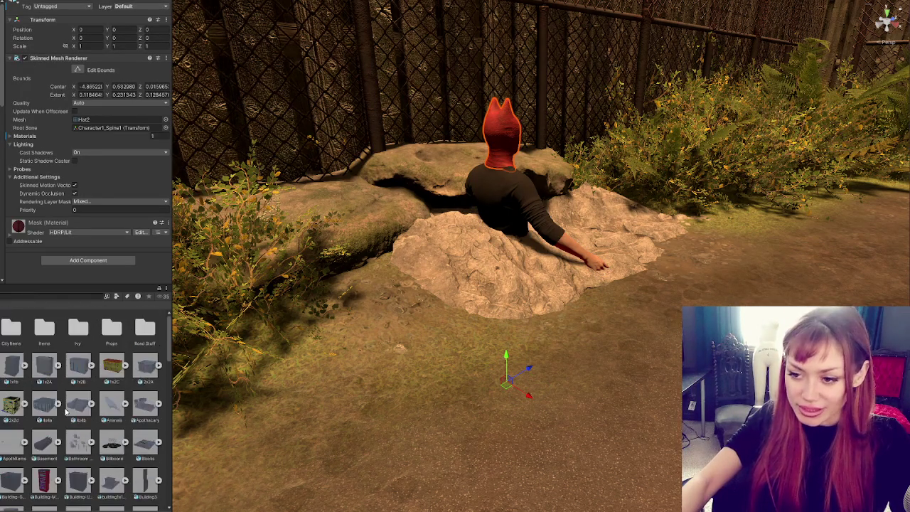
scroll(64, 398, "down", 1)
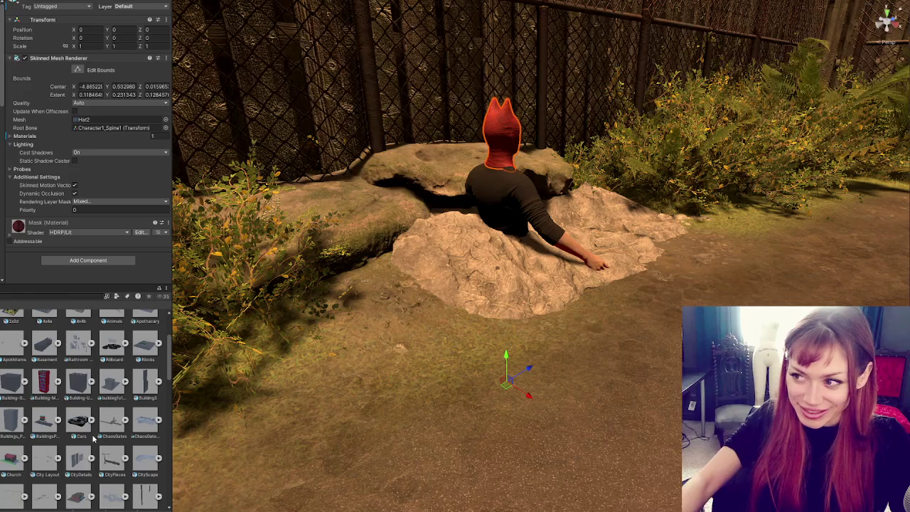
scroll(92, 437, "down", 3)
left_click(98, 419)
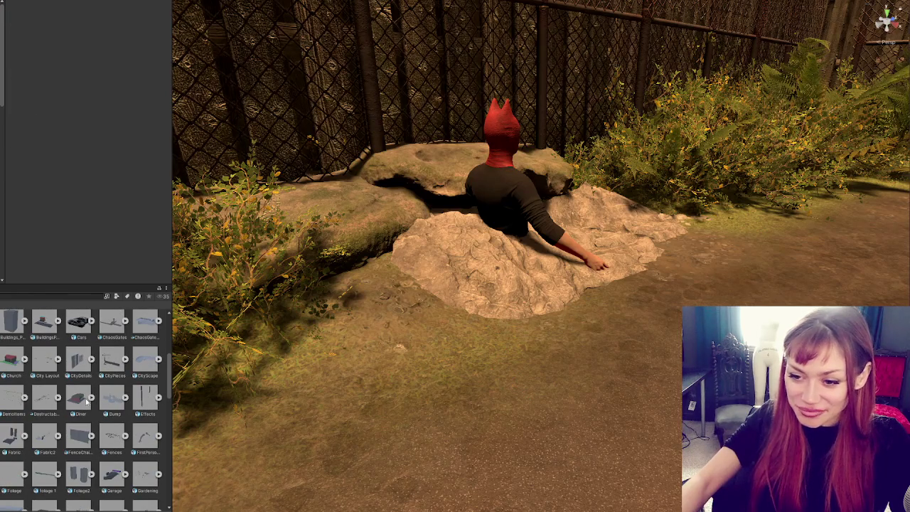
scroll(84, 398, "down", 2)
scroll(83, 396, "down", 3)
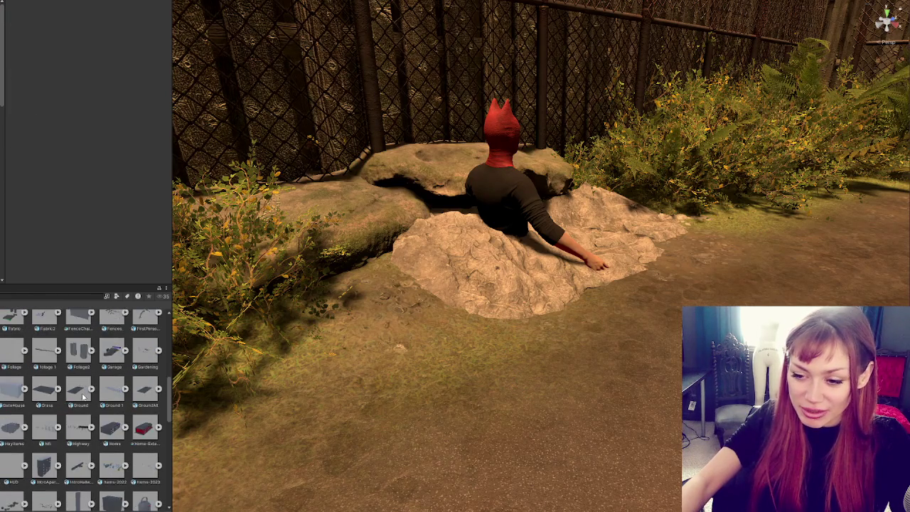
scroll(83, 397, "down", 3)
scroll(83, 396, "down", 3)
scroll(84, 397, "down", 2)
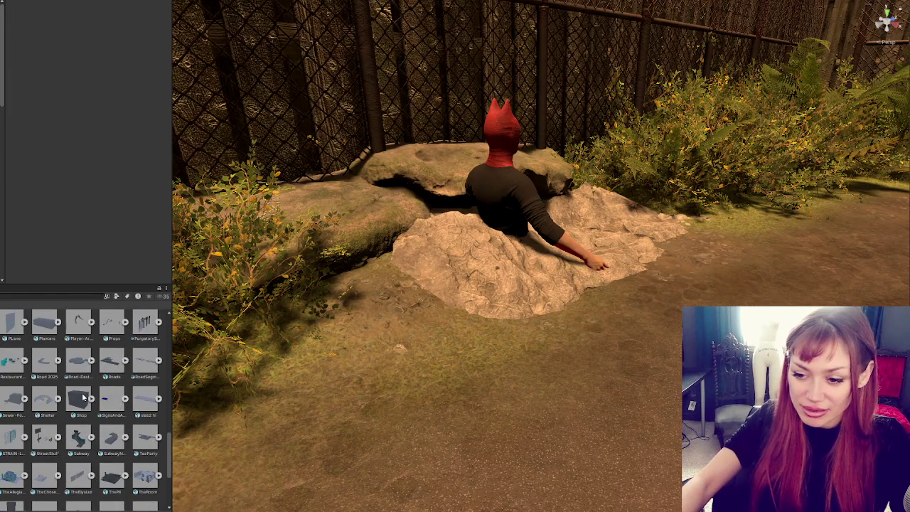
scroll(83, 397, "down", 3)
scroll(77, 400, "up", 2)
scroll(76, 400, "up", 3)
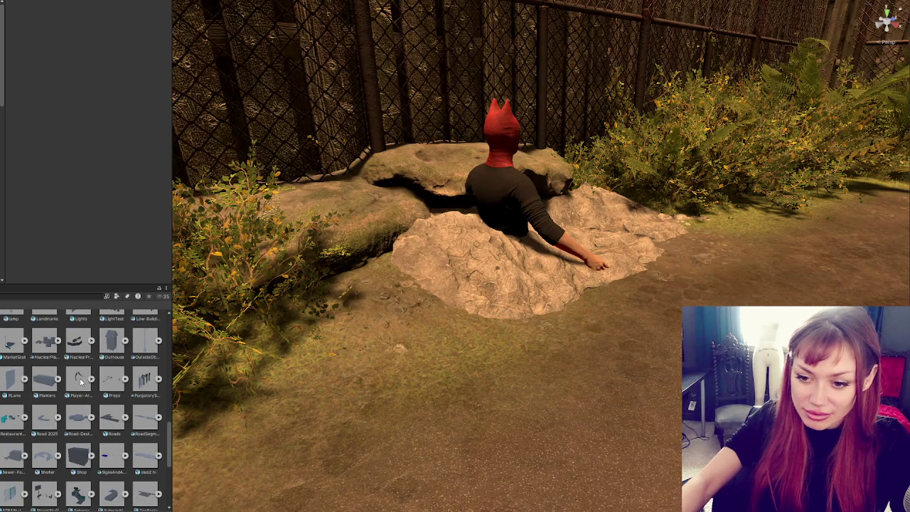
left_click(80, 382)
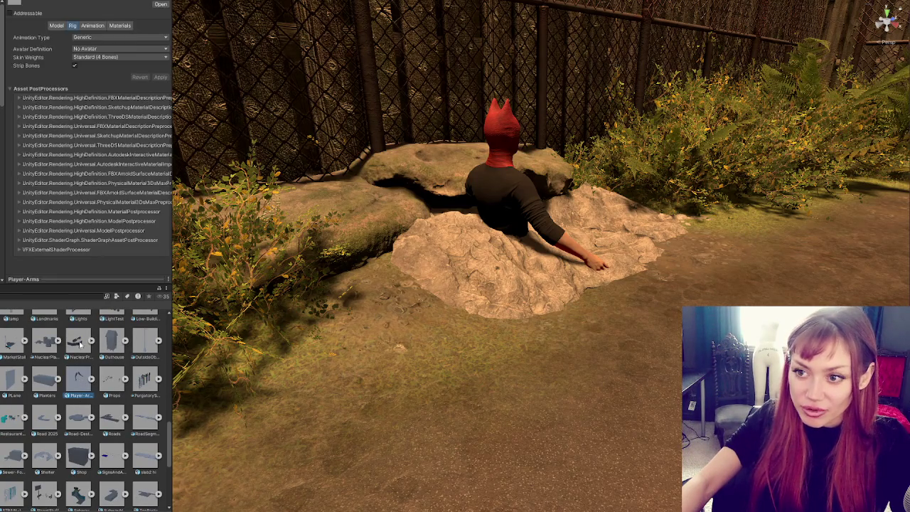
Expand Player-Arms and set its rig animation type to Humanoid.
left_click(91, 378)
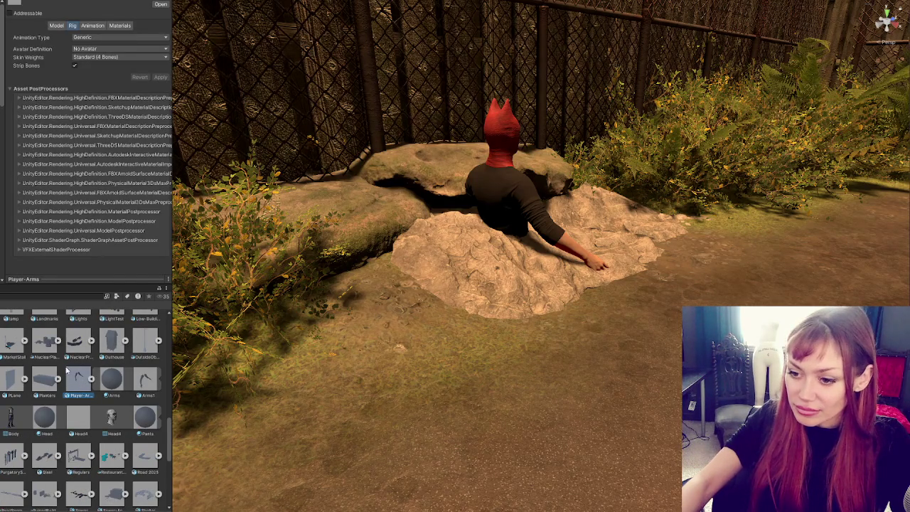
left_click(57, 26)
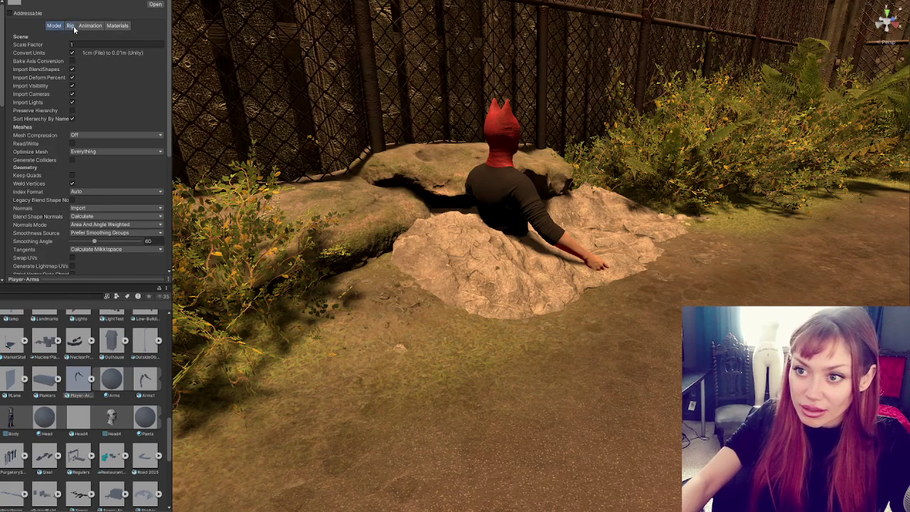
left_click(71, 25)
left_click(113, 35)
left_click(99, 73)
Turn off Import Animation and set Material Creation Mode to None for Player-Arms.
left_click(93, 26)
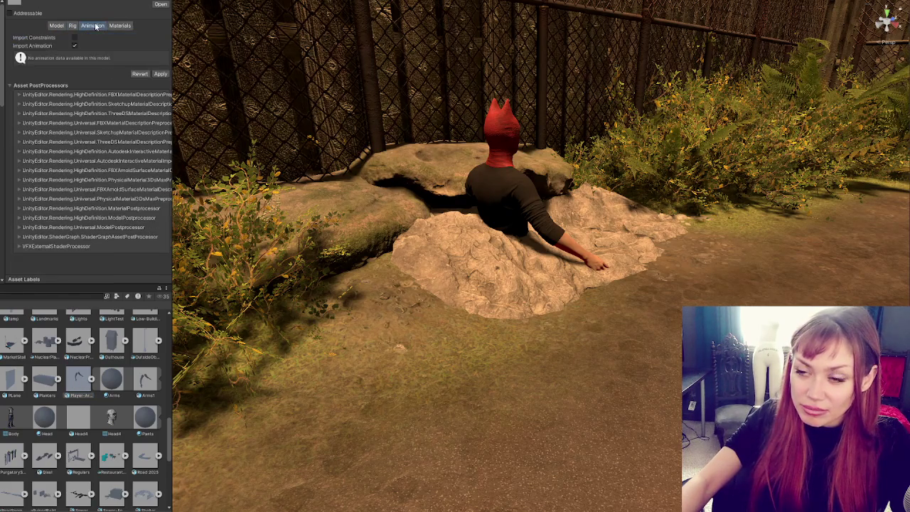
left_click(74, 45)
left_click(119, 26)
left_click(121, 37)
left_click(106, 42)
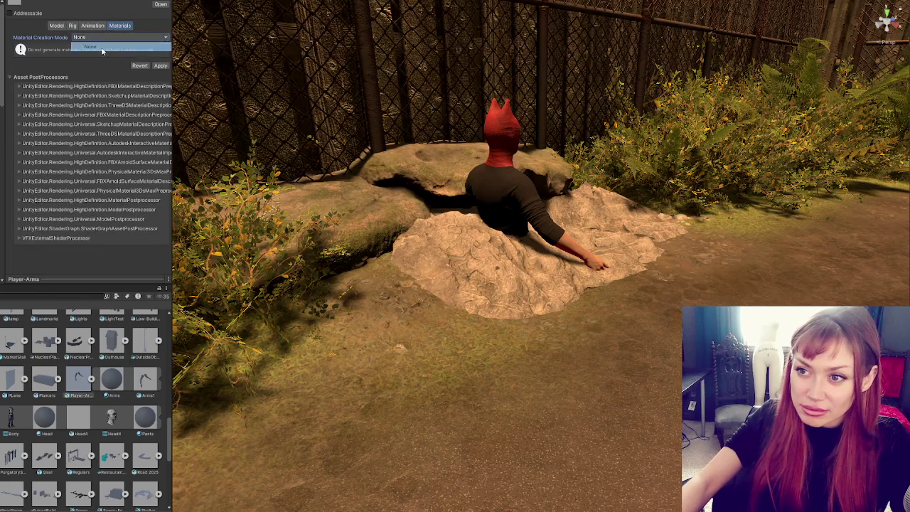
Enable Generate Colliders and Generate Lightmap UVs on the model, then apply the import settings.
left_click(57, 26)
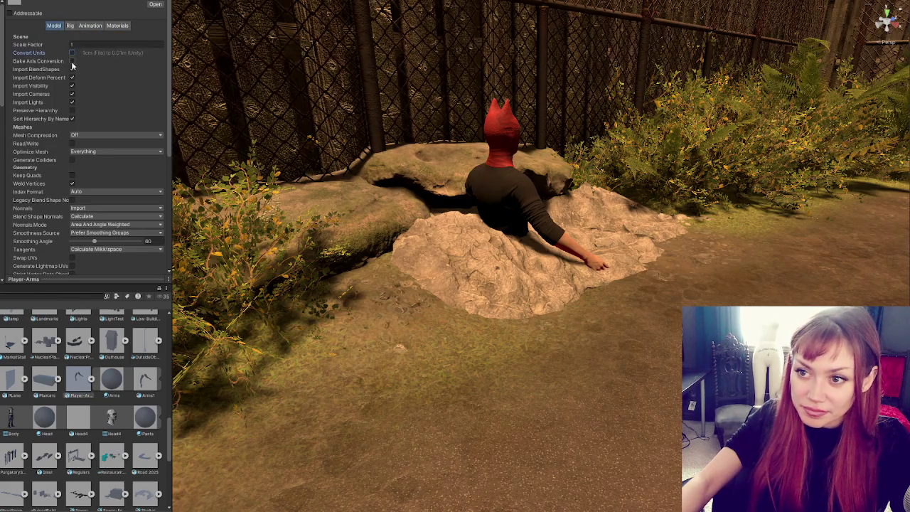
left_click(72, 69)
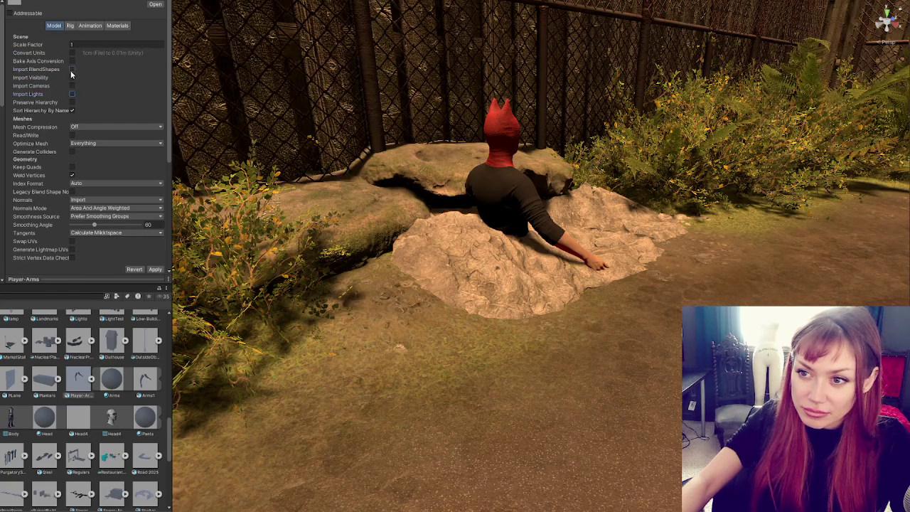
left_click(72, 69)
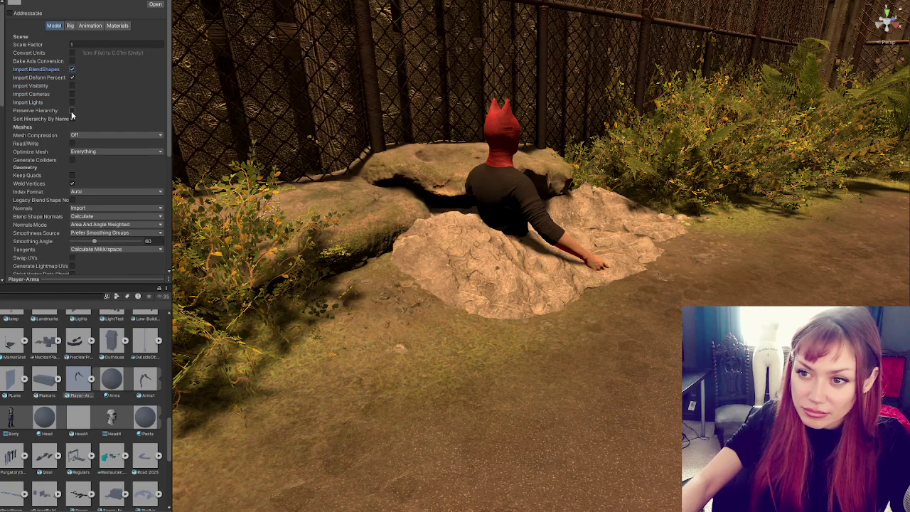
left_click(73, 162)
scroll(91, 171, "down", 3)
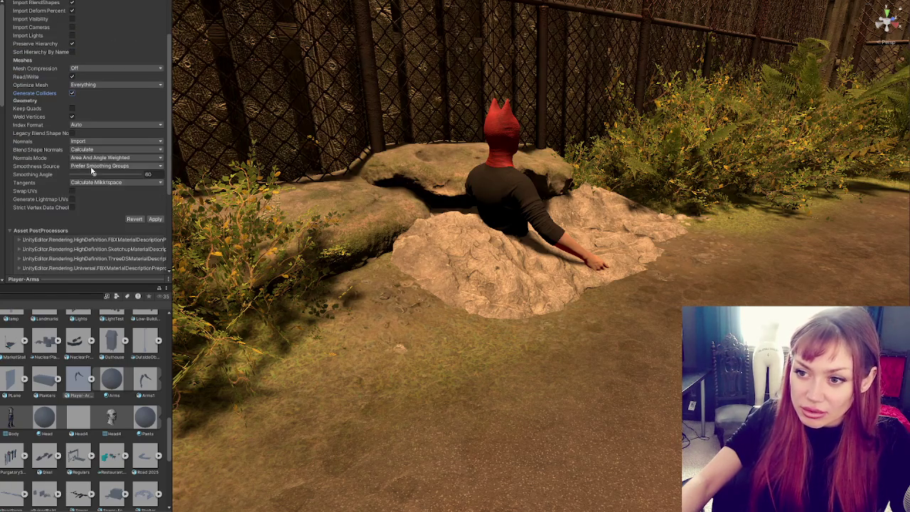
left_click(72, 199)
scroll(82, 159, "down", 5)
left_click(153, 92)
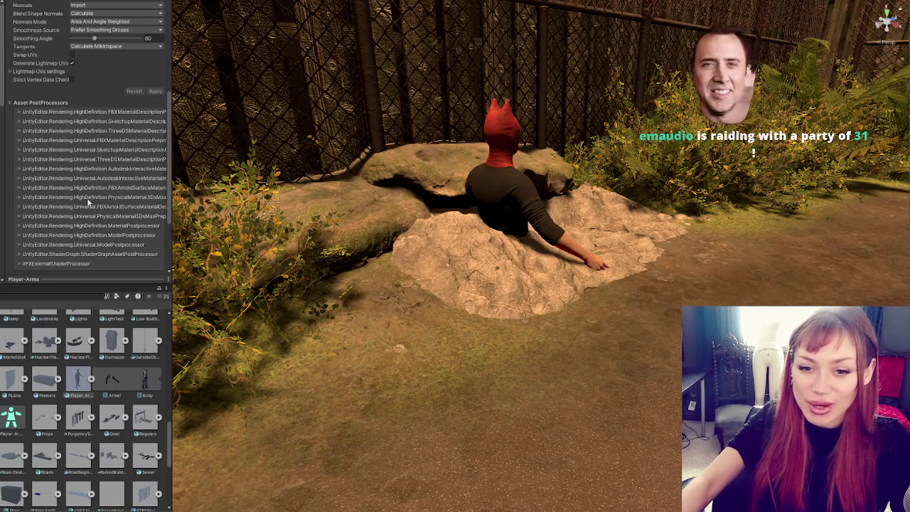
Review the reimported settings and bring up Player-Arms' Rig settings.
scroll(60, 174, "up", 3)
scroll(59, 166, "up", 2)
scroll(60, 163, "up", 2)
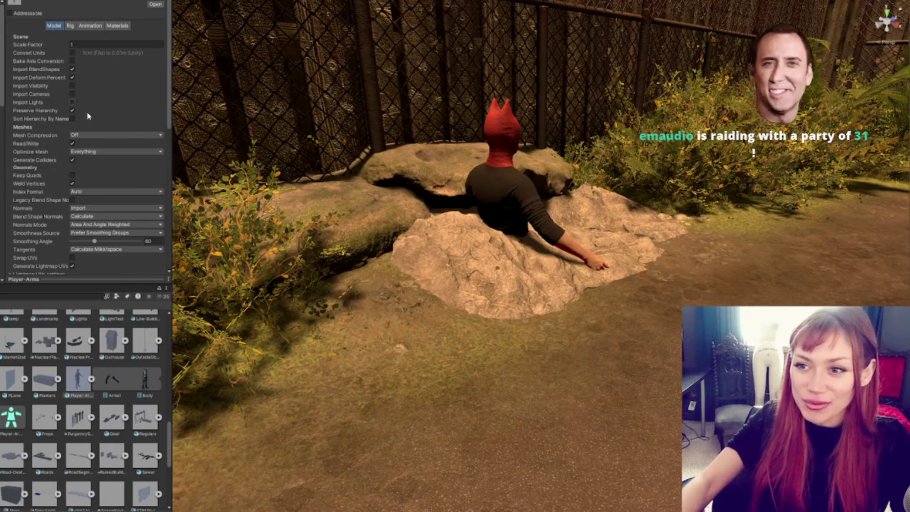
scroll(105, 92, "down", 5)
scroll(103, 98, "up", 3)
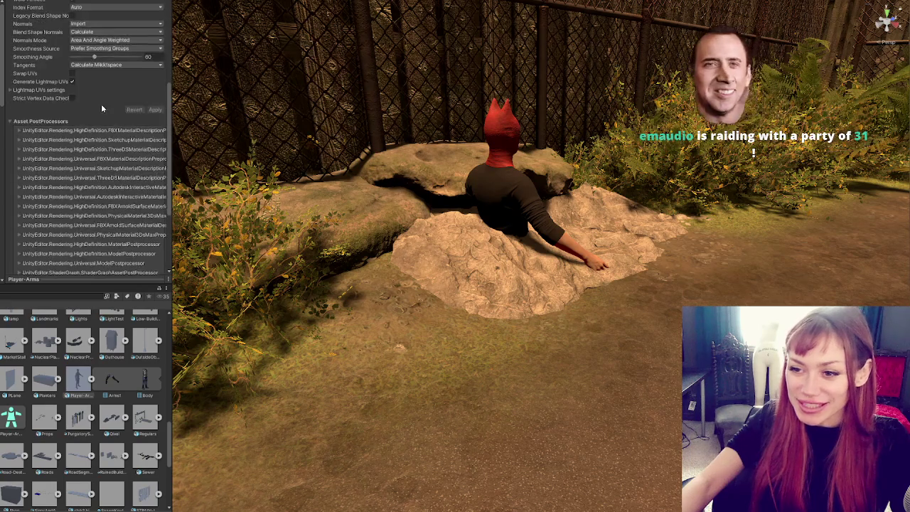
scroll(85, 142, "up", 2)
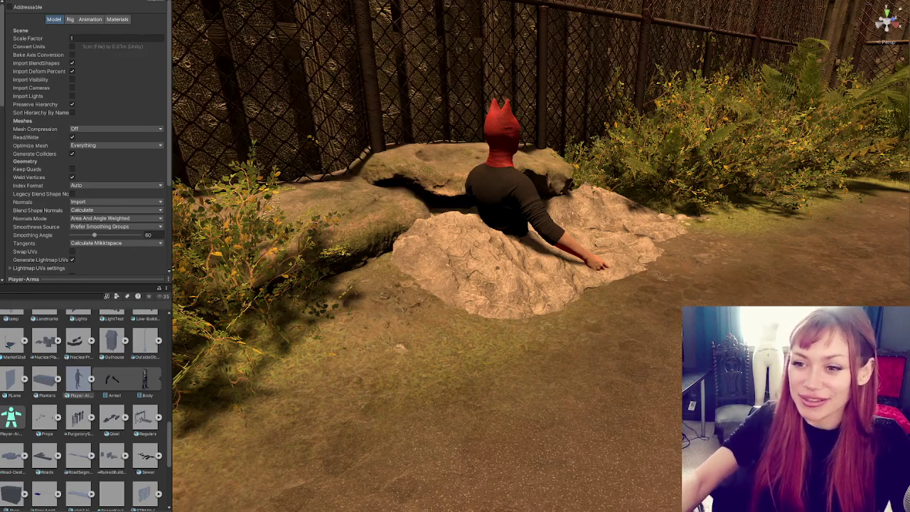
scroll(163, 148, "up", 1)
left_click(69, 26)
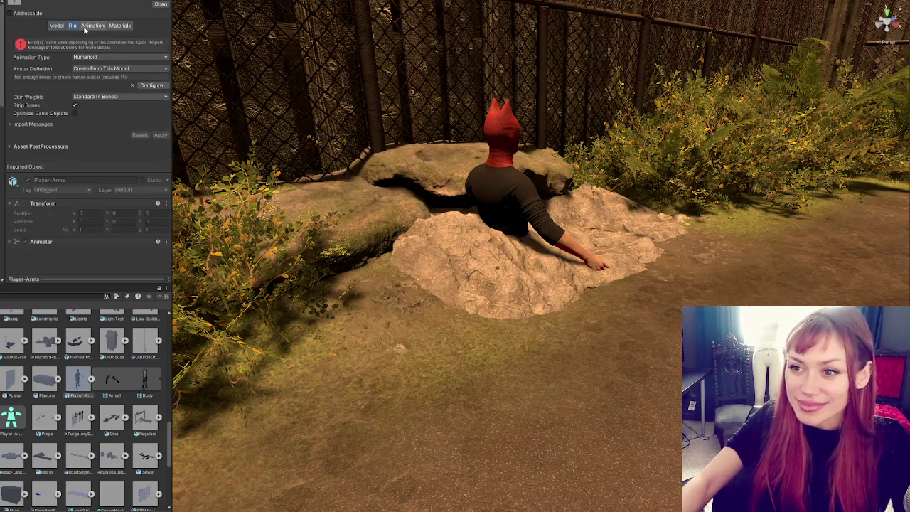
Review the Humanoid bone mapping in Configure, then set Animation Type back to None and apply.
left_click(152, 86)
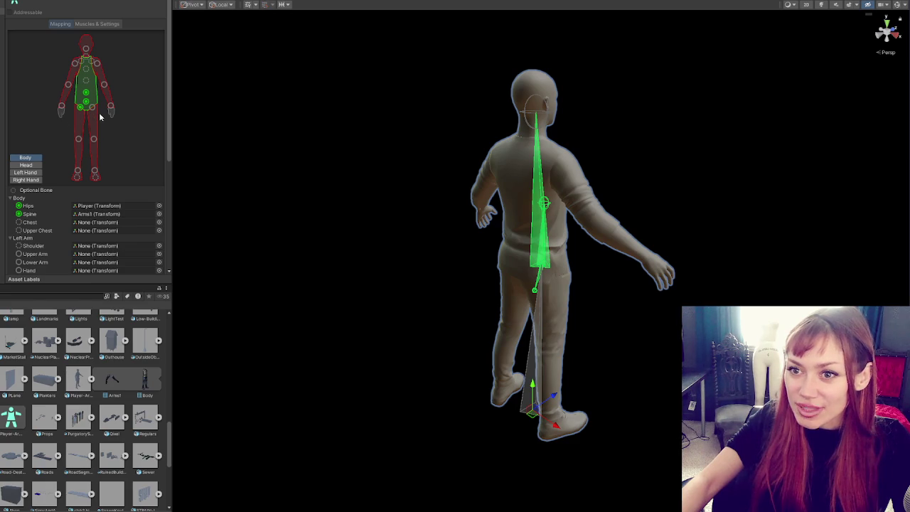
scroll(99, 113, "down", 1)
scroll(99, 112, "down", 3)
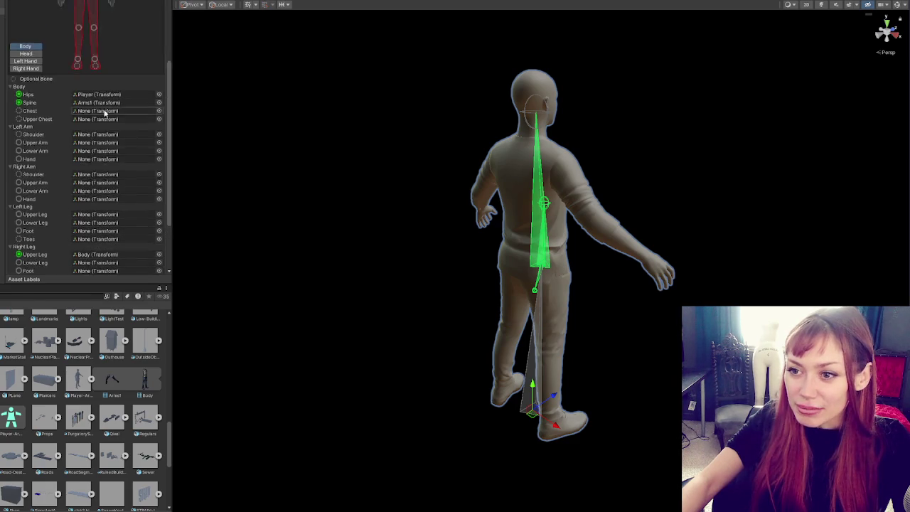
scroll(99, 112, "up", 4)
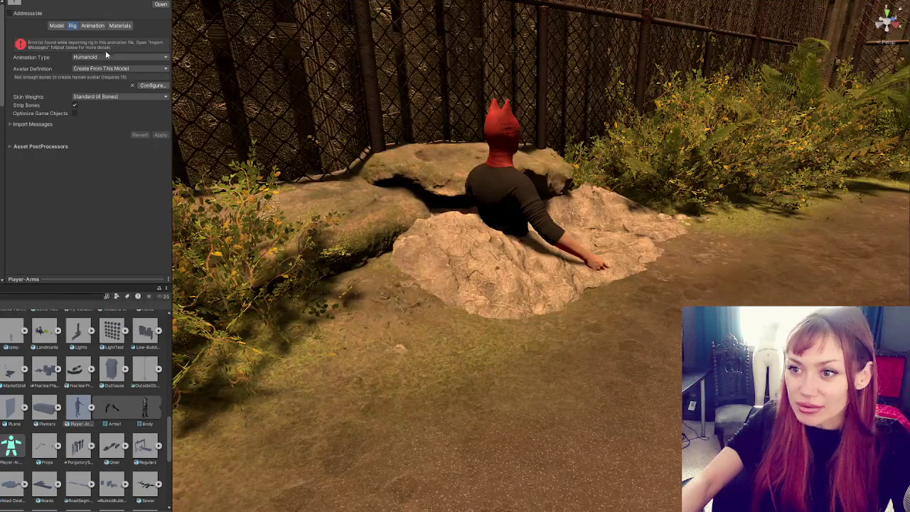
left_click(107, 56)
left_click(85, 63)
left_click(161, 81)
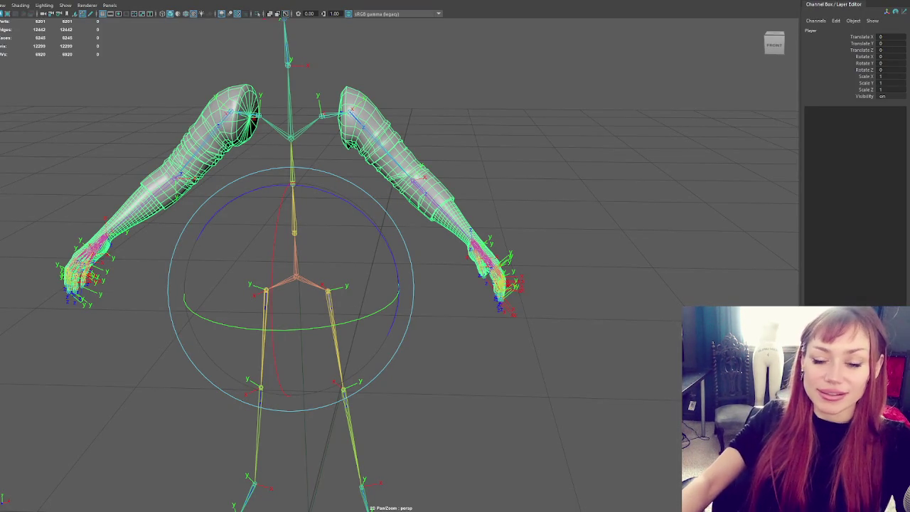
Zoom the Maya viewport on the arms rig, then switch to the Indiana Jones YouTube video and seek ahead.
scroll(551, 144, "down", 5)
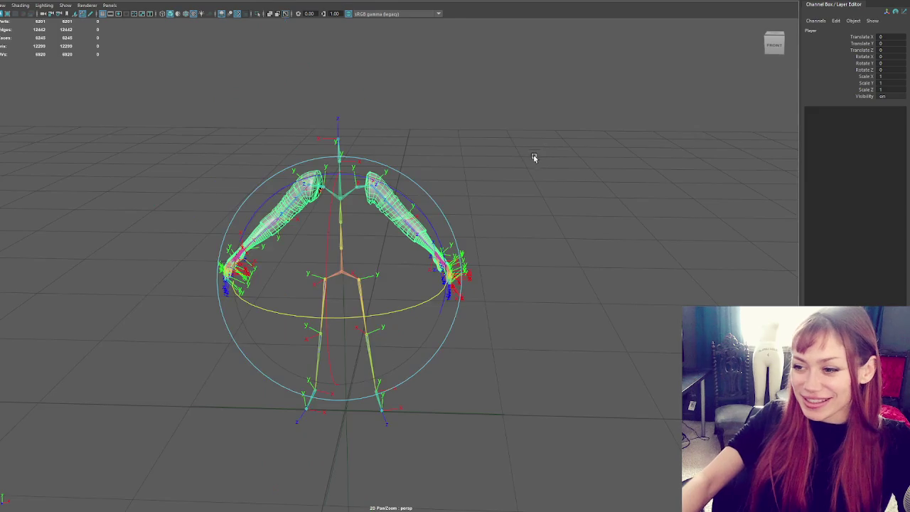
scroll(536, 160, "up", 3)
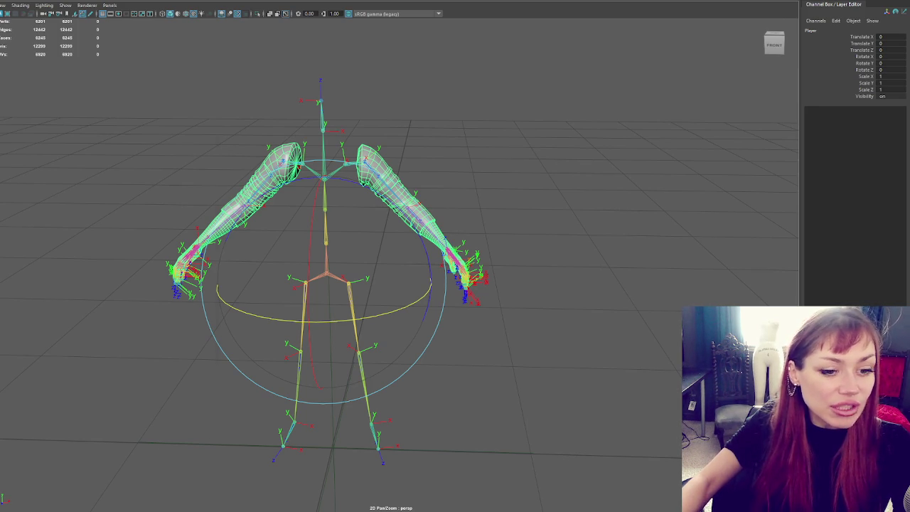
key("alt+Tab")
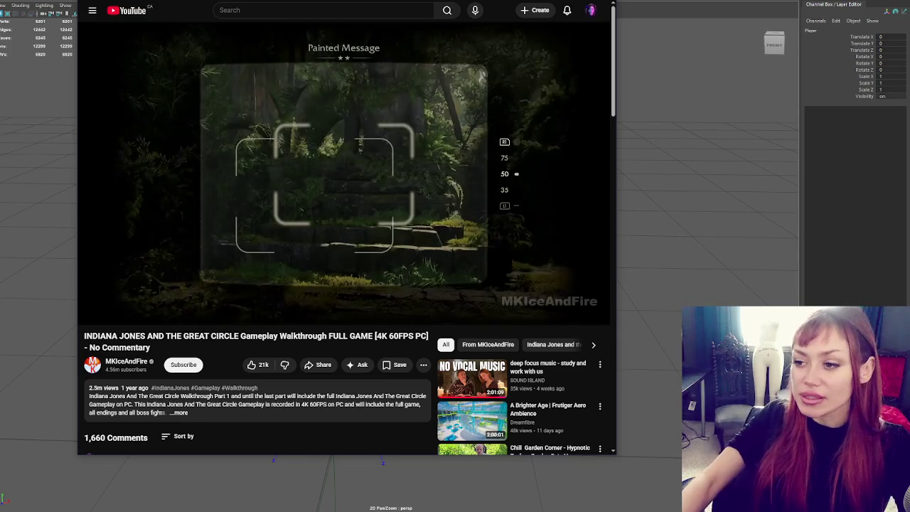
mouse_move(546, 294)
left_mouse_down()
mouse_move(516, 286)
mouse_move(523, 279)
left_mouse_up()
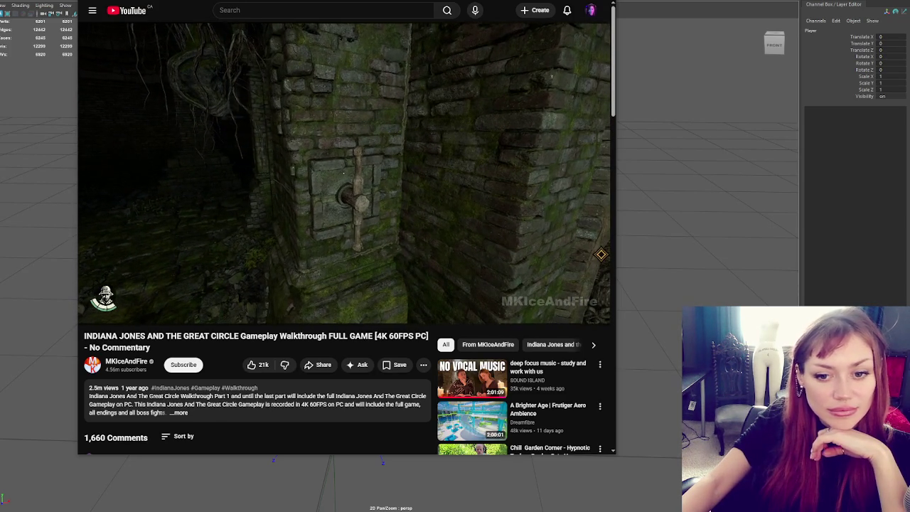
Switch to the PC Gamer article on Discord age verification.
key("alt+Tab")
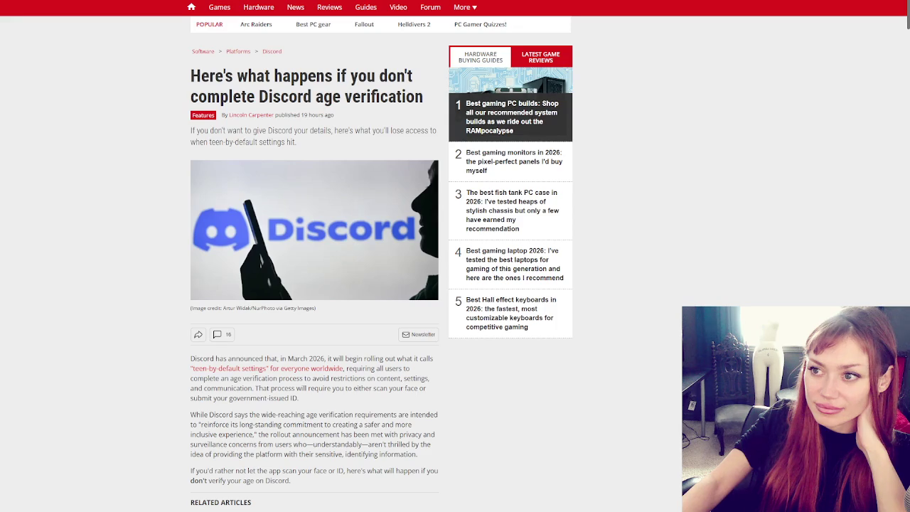
Read down through the Discord article's teen account limitations, then resize the browser window.
scroll(18, 67, "down", 2)
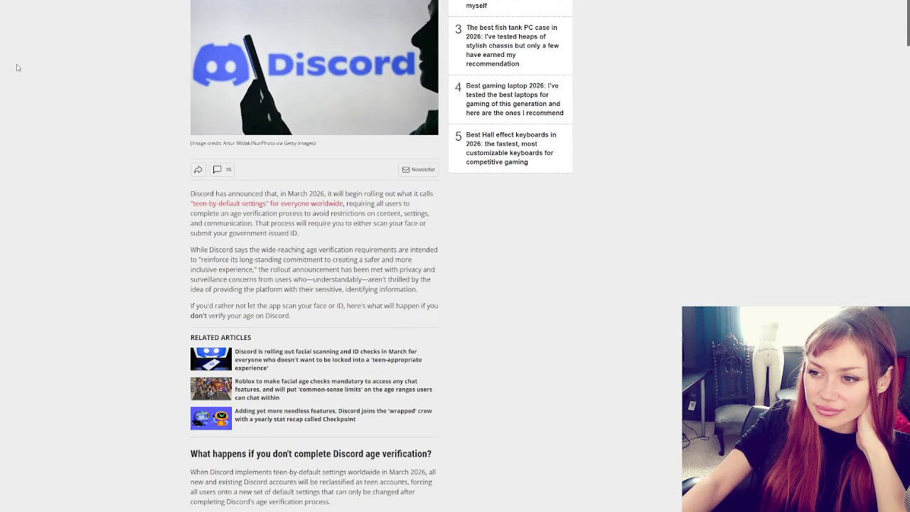
scroll(18, 67, "down", 1)
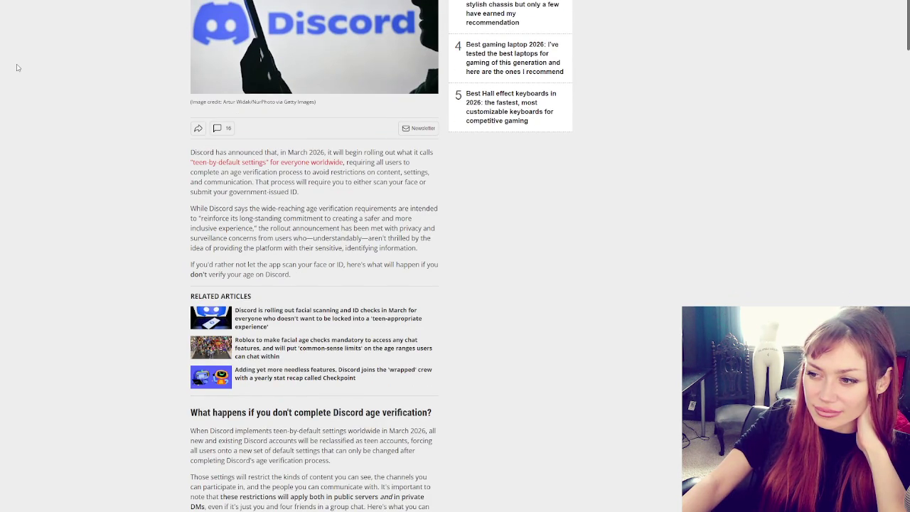
scroll(17, 67, "down", 1)
scroll(17, 68, "down", 2)
scroll(17, 68, "down", 1)
scroll(18, 67, "down", 1)
scroll(18, 67, "down", 1)
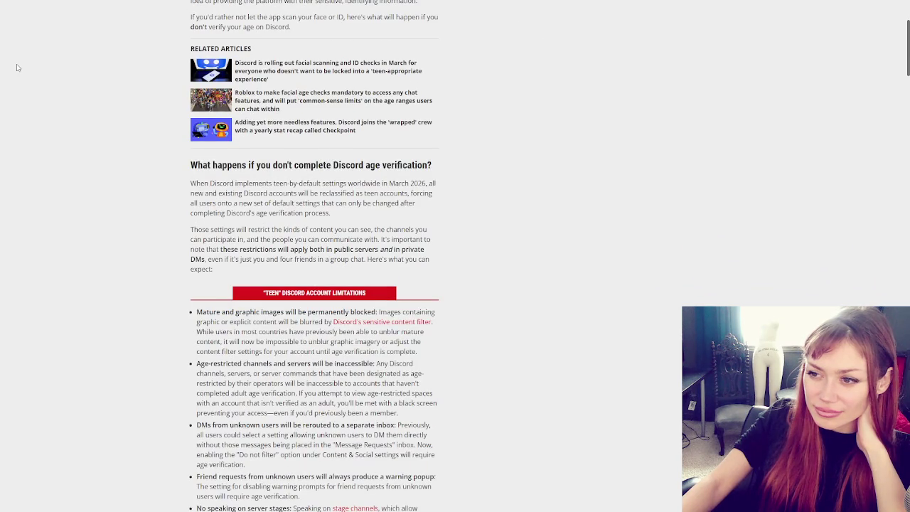
scroll(18, 68, "down", 1)
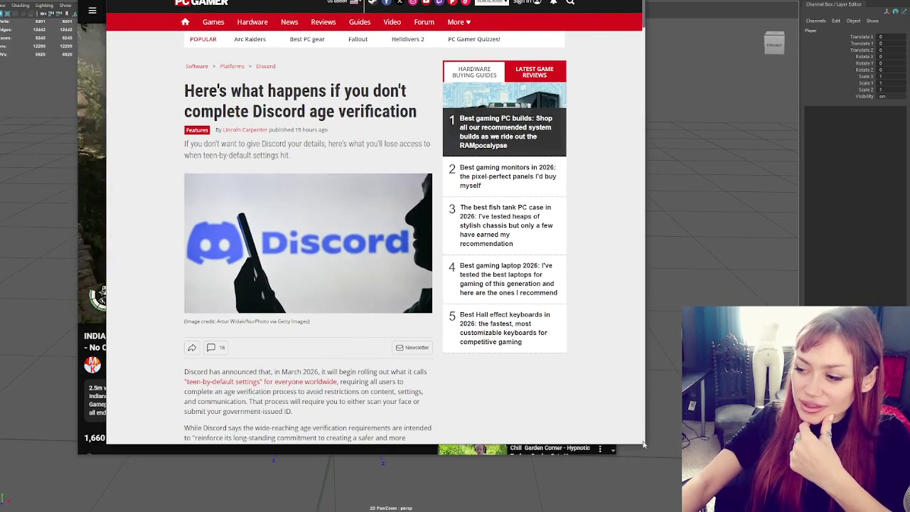
left_click_drag(650, 453, 709, 486)
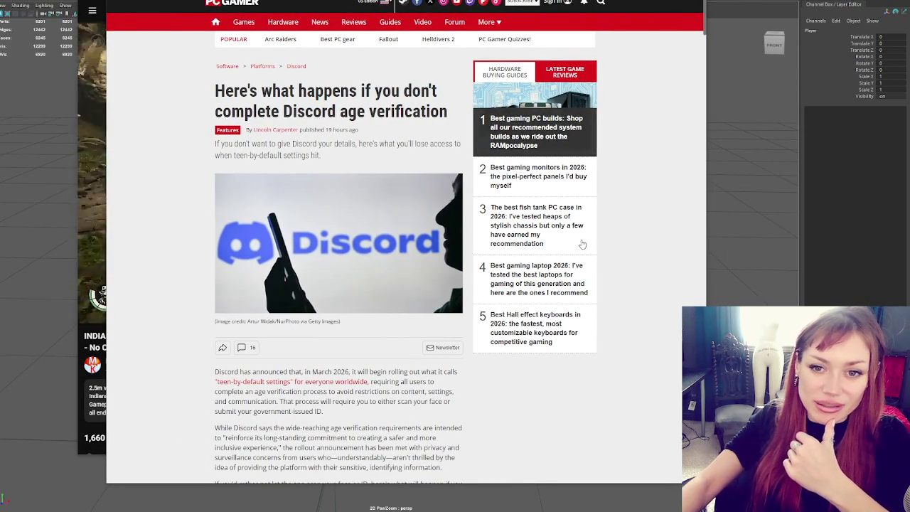
scroll(427, 245, "down", 2)
scroll(523, 258, "down", 1)
scroll(512, 254, "down", 1)
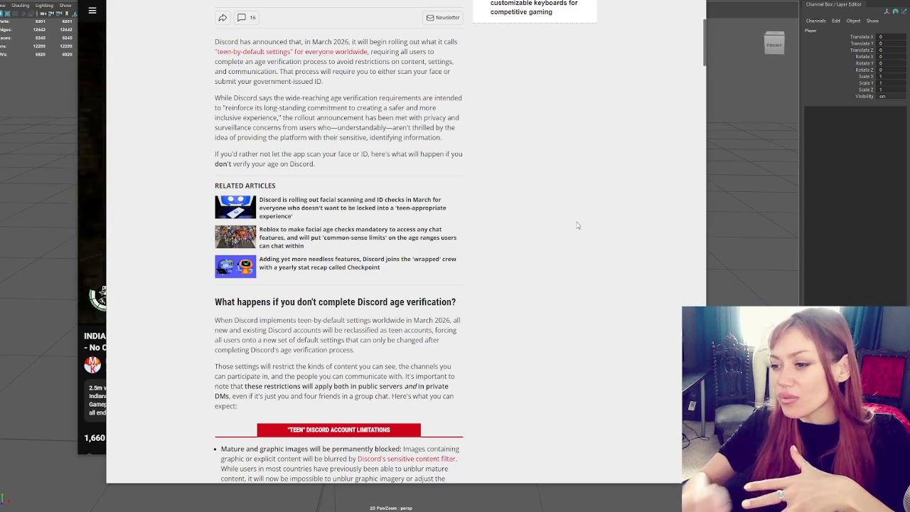
scroll(502, 231, "down", 3)
scroll(502, 231, "down", 2)
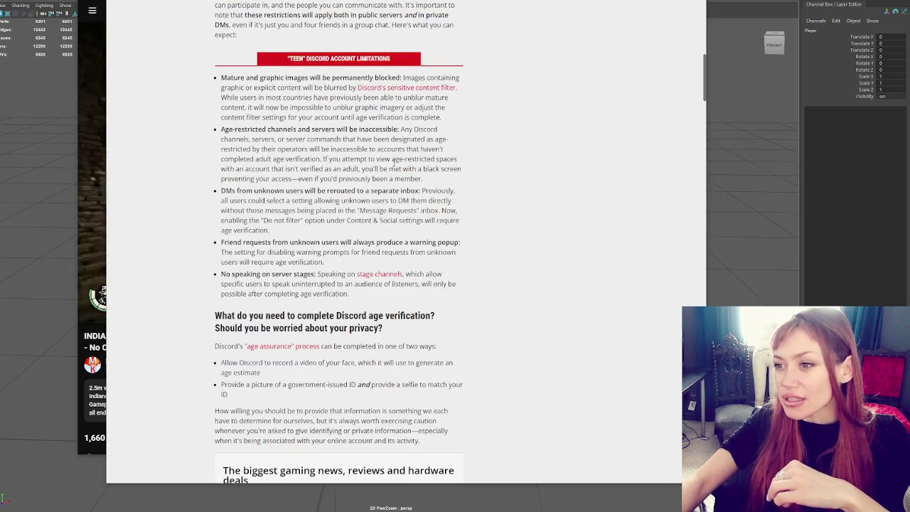
left_click_drag(361, 78, 259, 77)
left_click_drag(361, 77, 467, 77)
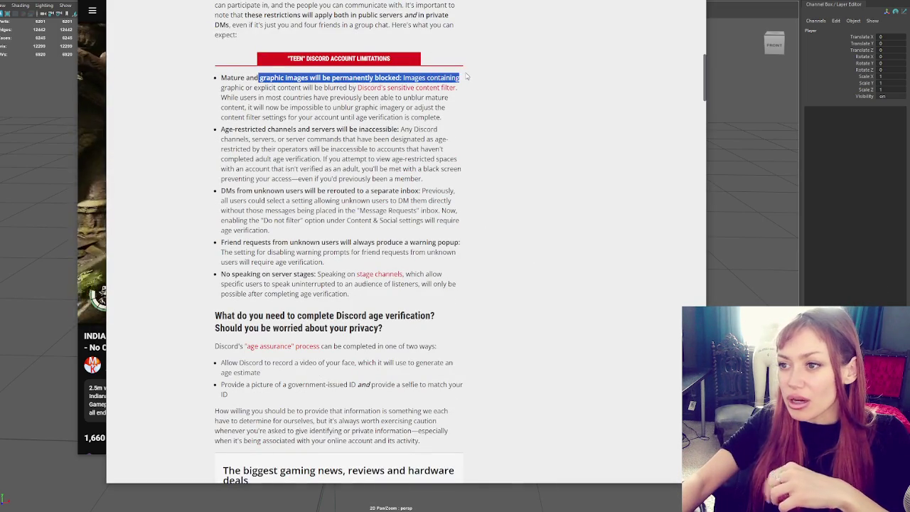
left_click(442, 108)
left_click_drag(228, 130, 457, 132)
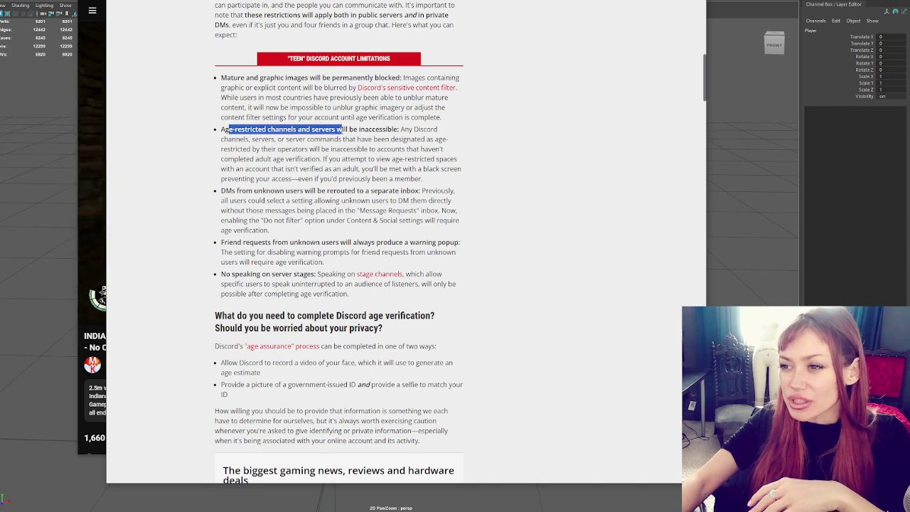
left_click(457, 132)
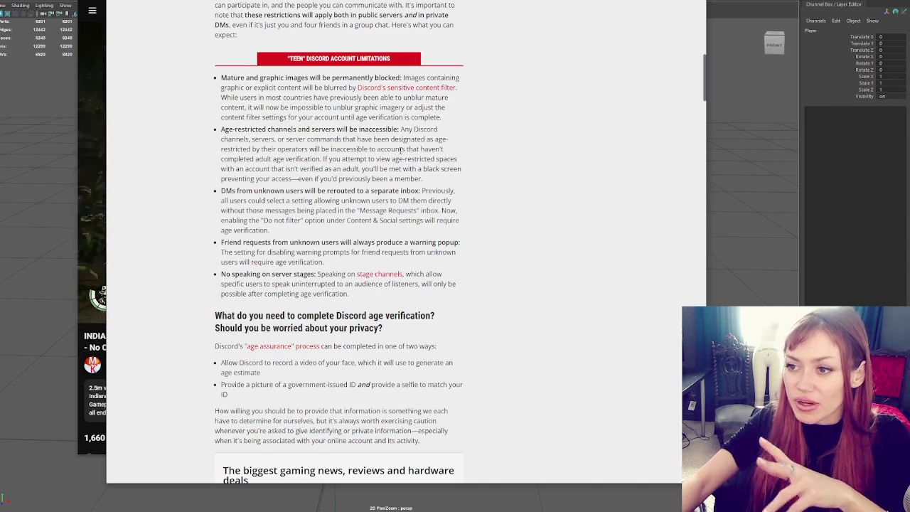
left_click_drag(216, 130, 393, 129)
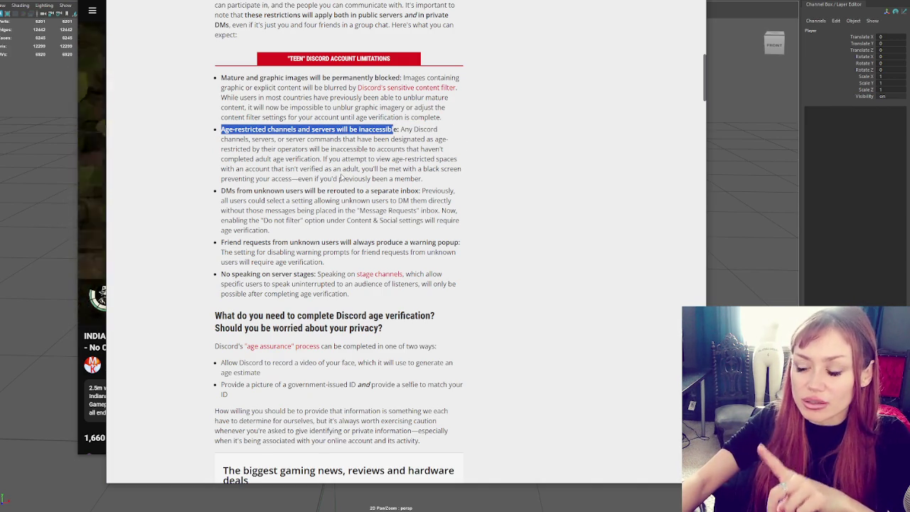
left_click(204, 184)
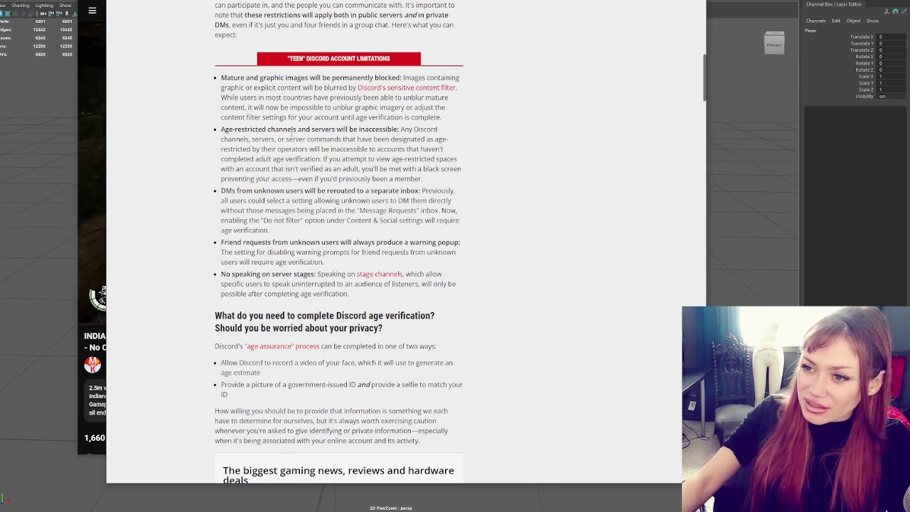
scroll(288, 130, "down", 1)
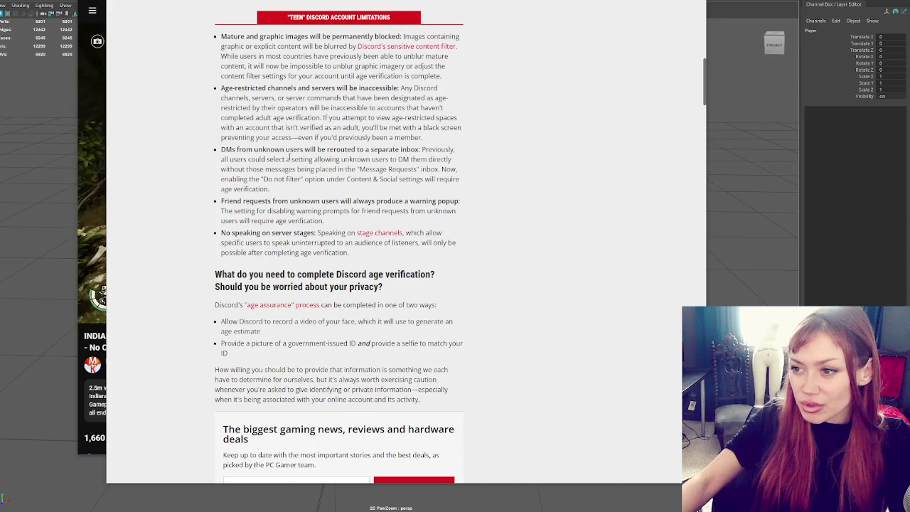
mouse_move(288, 150)
left_mouse_down()
mouse_move(459, 152)
mouse_move(456, 164)
mouse_move(290, 152)
mouse_move(273, 161)
mouse_move(455, 161)
mouse_move(255, 180)
mouse_move(370, 179)
mouse_move(366, 189)
left_mouse_up()
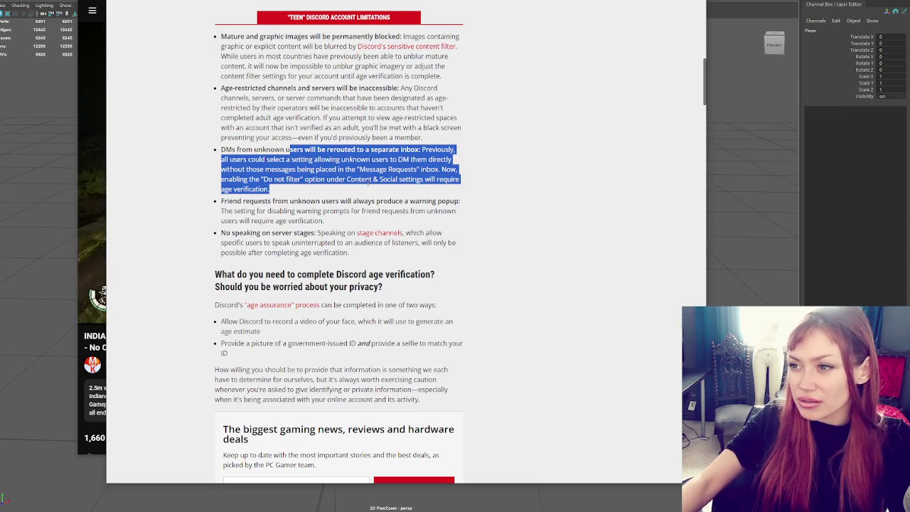
scroll(314, 167, "down", 1)
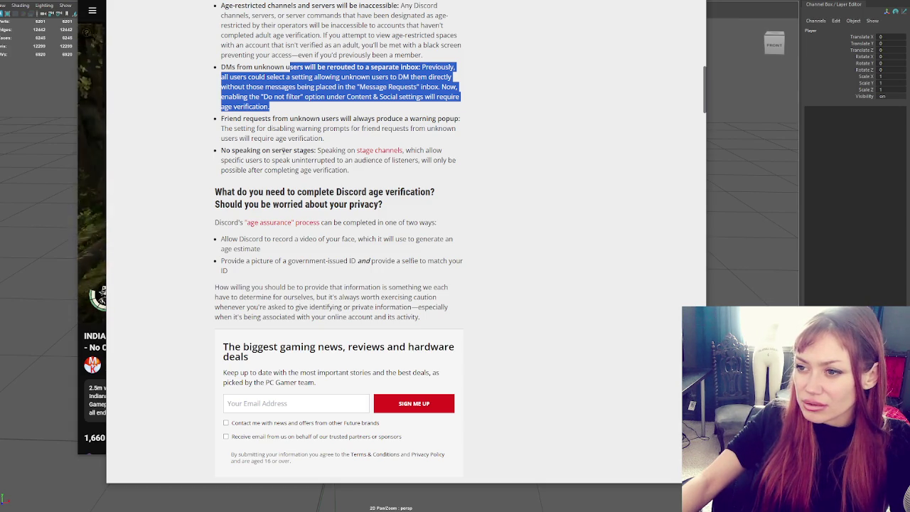
left_click_drag(282, 150, 368, 171)
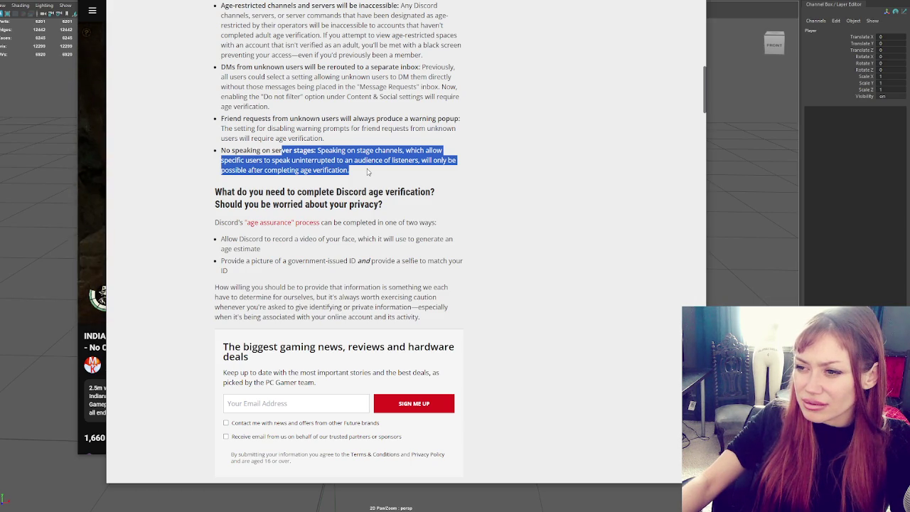
left_click(367, 172)
left_click_drag(221, 150, 352, 174)
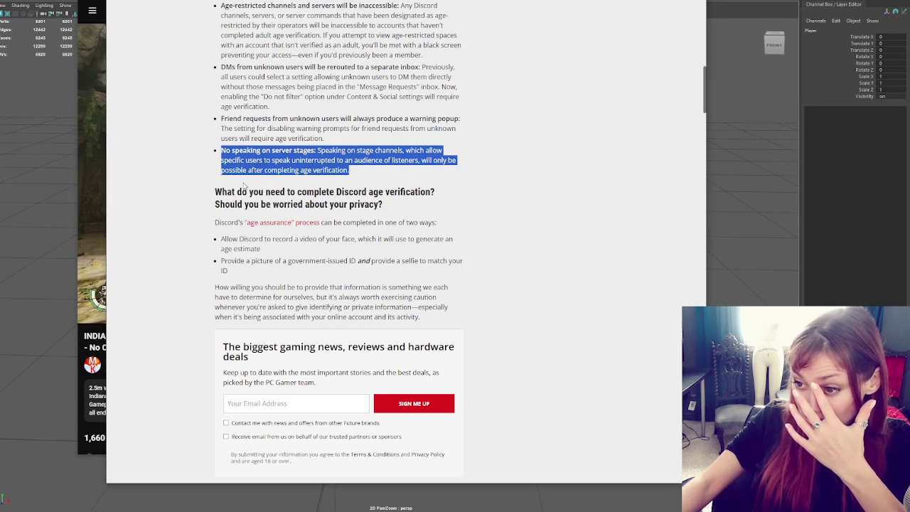
scroll(333, 198, "down", 2)
scroll(338, 204, "down", 2)
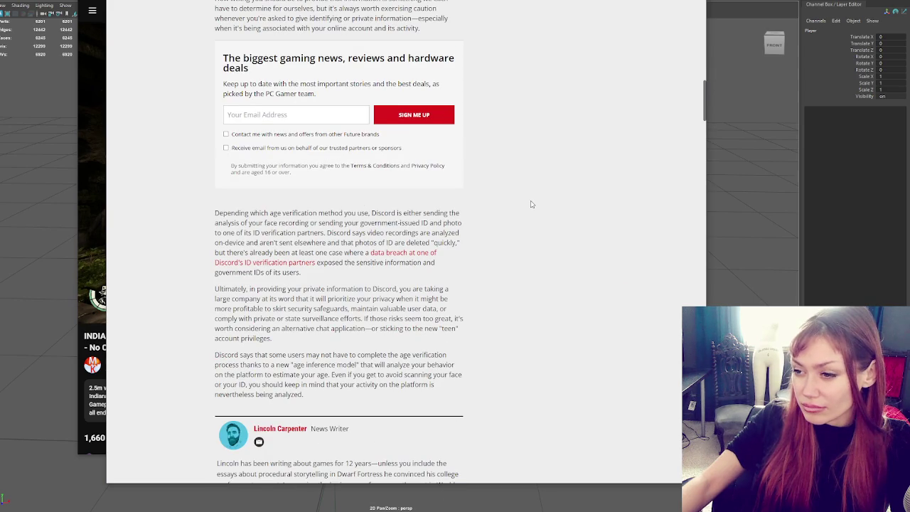
scroll(530, 204, "up", 1)
scroll(531, 204, "up", 2)
scroll(531, 204, "up", 1)
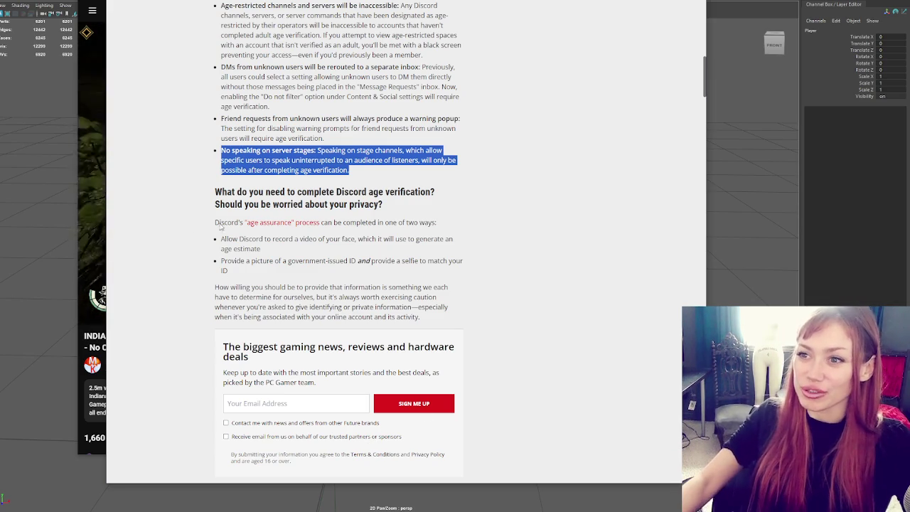
Close the PC Gamer article with Ctrl+W and play the Indiana Jones video fullscreen.
key("ctrl+w")
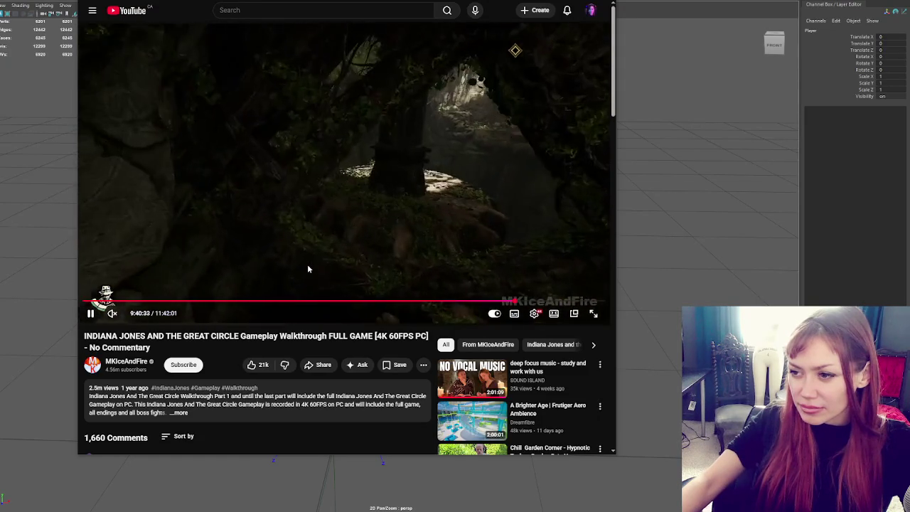
double_click(307, 264)
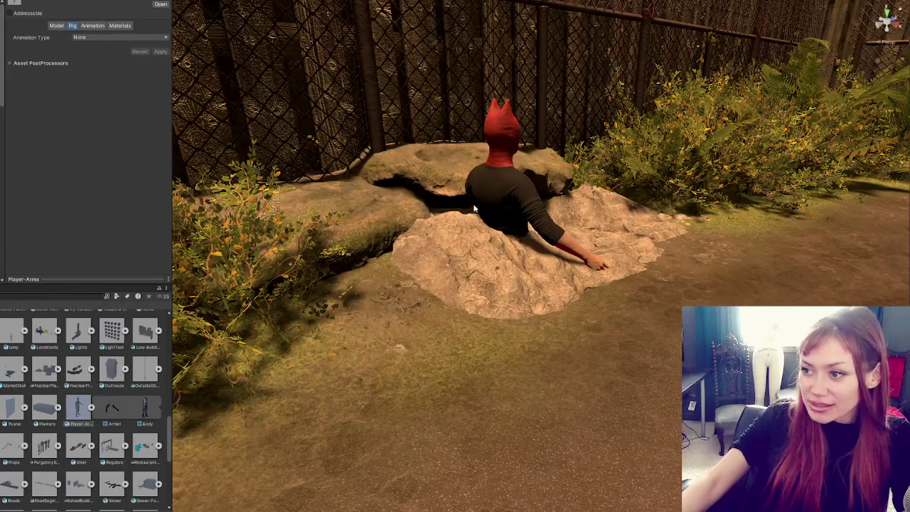
Hide the player's red hat with Alt+Shift+A, then reselect the Player root object.
left_click(491, 122)
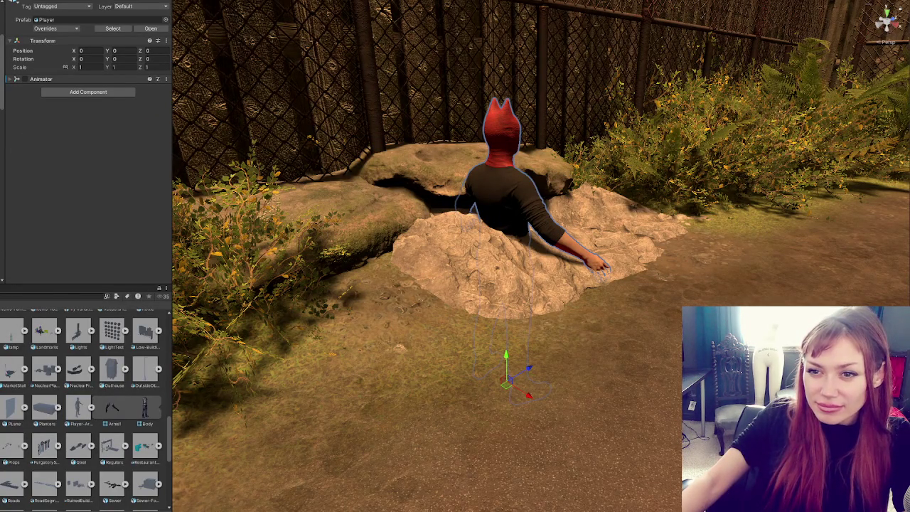
left_click(498, 125)
key("alt+shift+a")
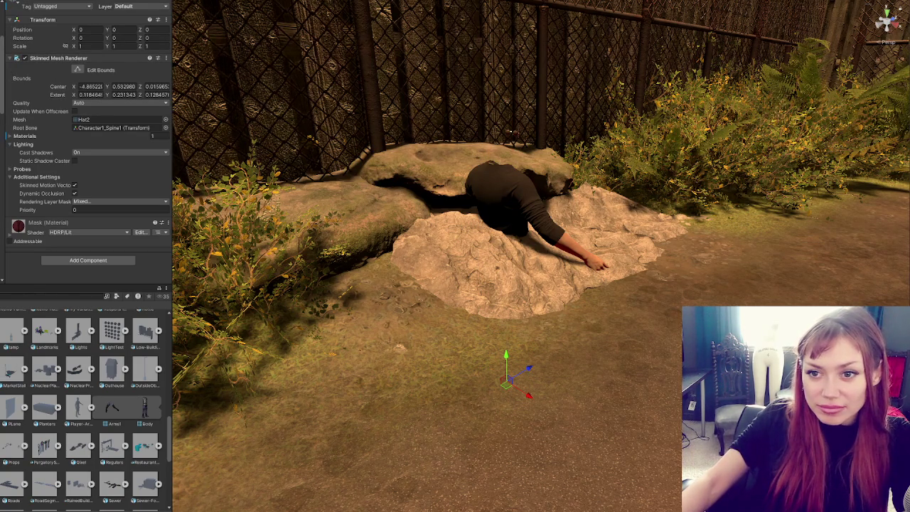
left_click(501, 177)
left_click(500, 178)
left_click(501, 178)
Place Player-Arms under Player, zero its position, and lower it into the rock to match the body.
left_click_drag(106, 424, 49, 260)
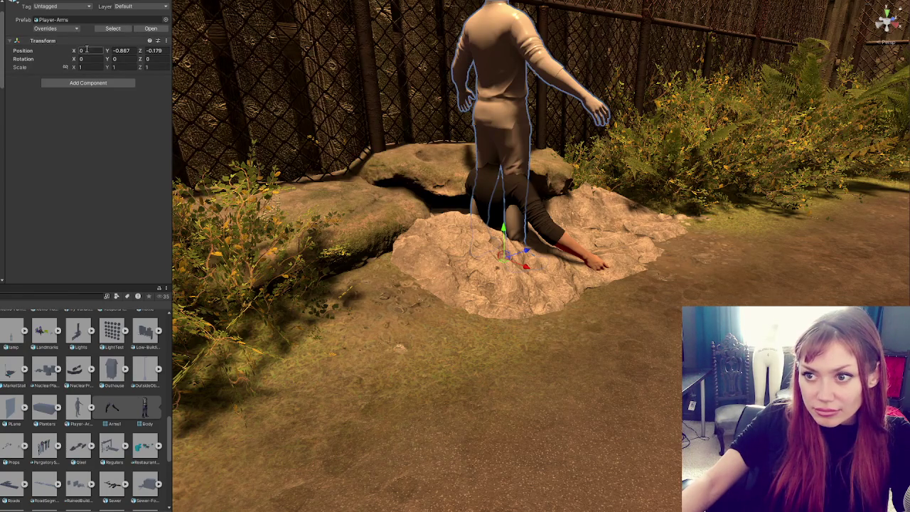
key("Tab")
type("0")
key("Tab")
type("0")
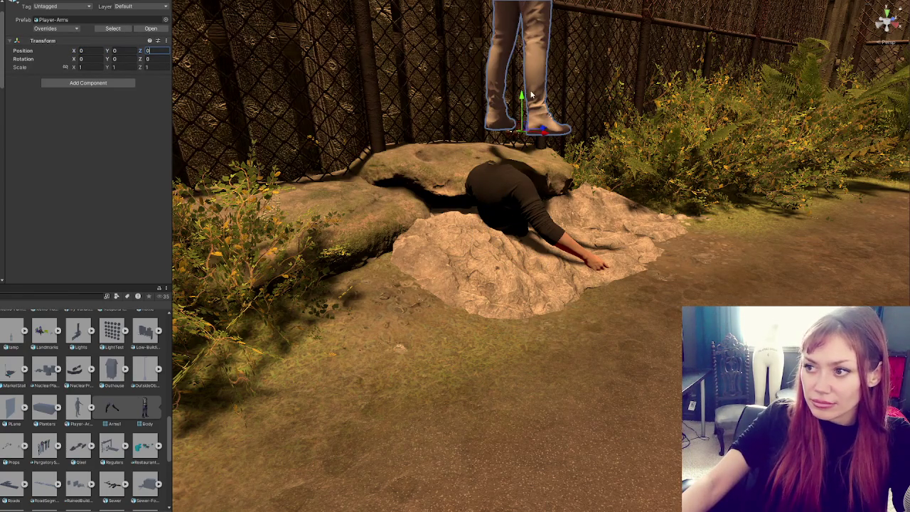
scroll(542, 131, "down", 3)
mouse_move(542, 131)
left_mouse_down("alt")
mouse_move(562, 137)
mouse_move(557, 316)
left_mouse_up("alt")
key("f")
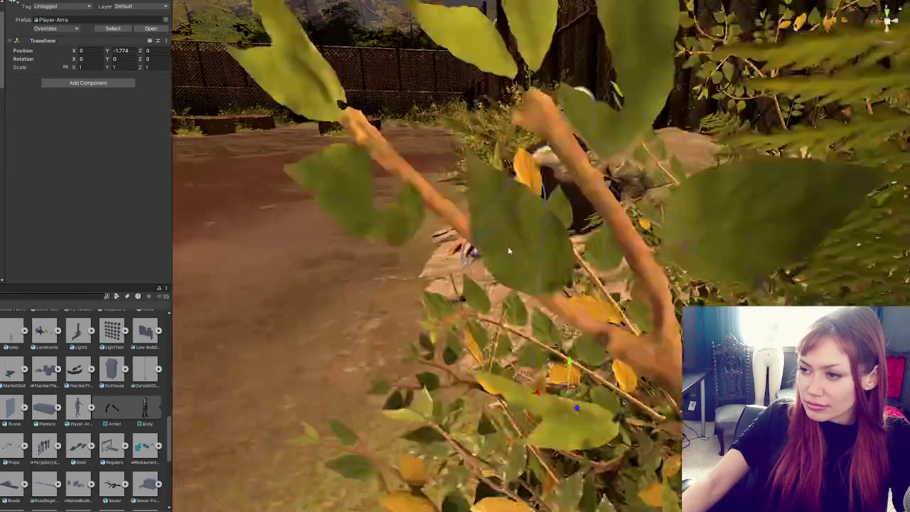
left_click_drag(629, 279, 574, 322, "alt")
left_click_drag(579, 358, 560, 358)
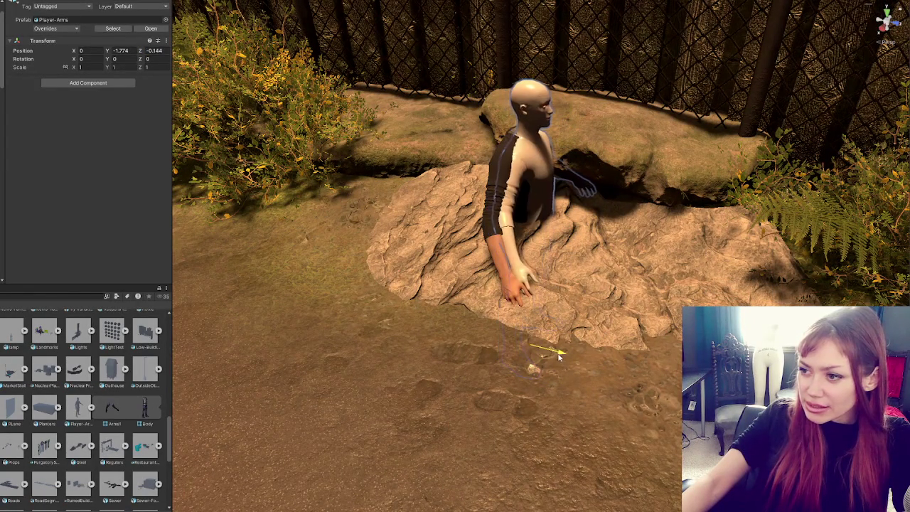
Check the Player-Male-New body model's import Scale Factor of 1.11.
left_click(545, 104)
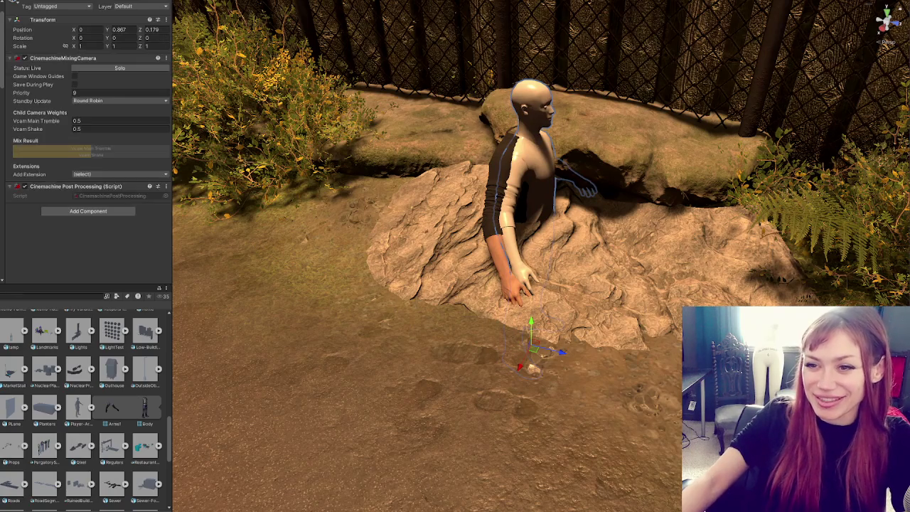
left_click(523, 206)
left_click(522, 206)
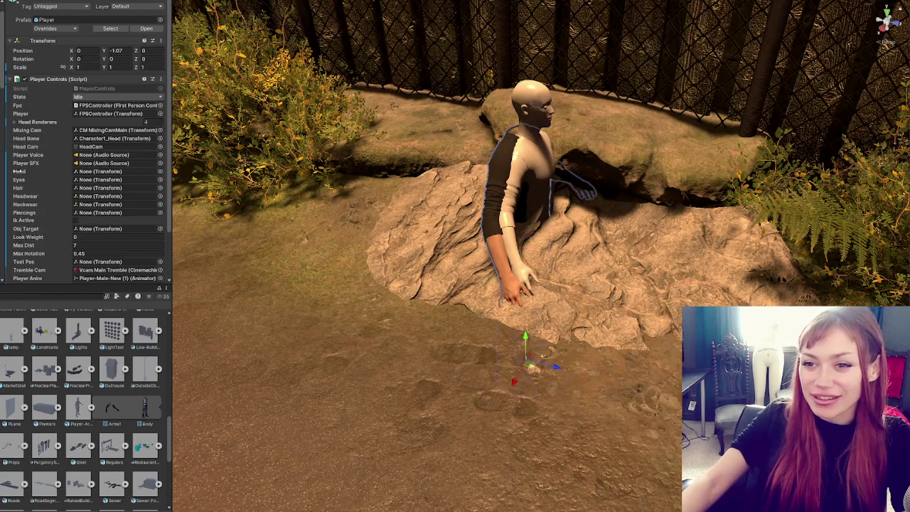
double_click(113, 278)
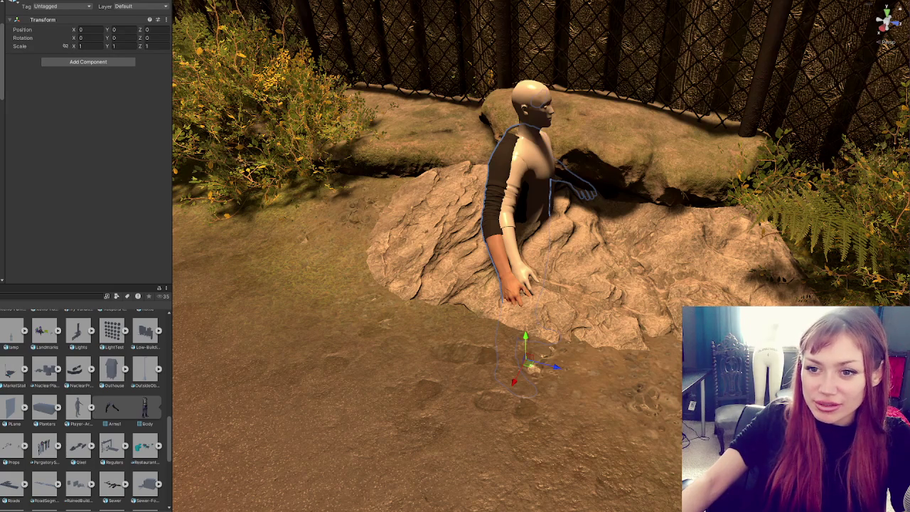
left_click(519, 206)
left_click(106, 120)
double_click(113, 119)
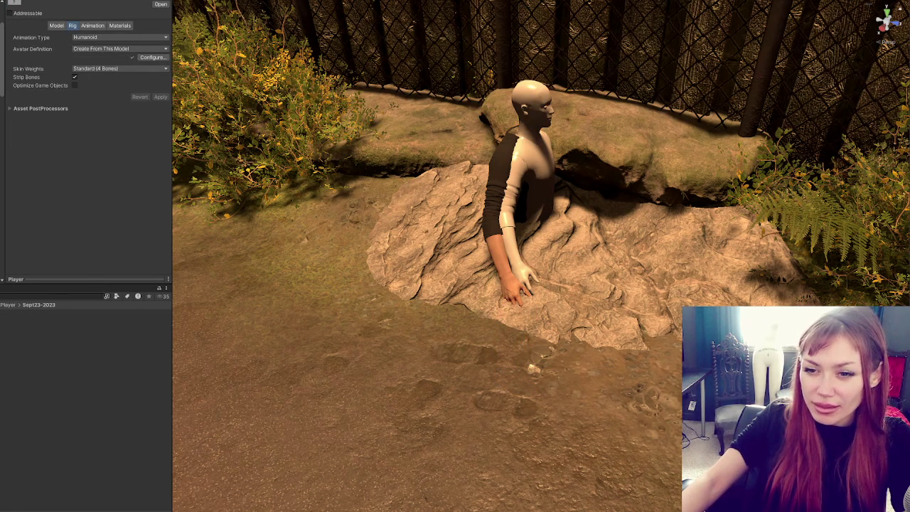
left_click(56, 25)
left_click(97, 44)
key("Down")
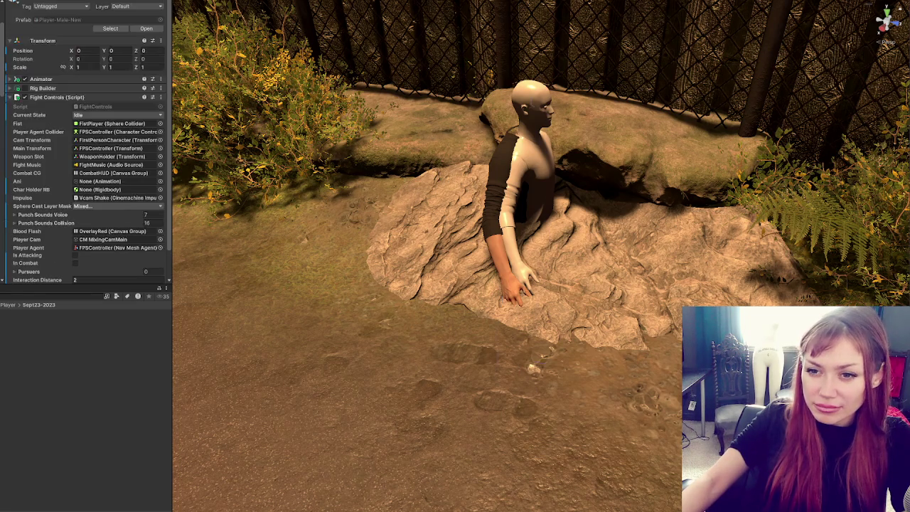
key("Down")
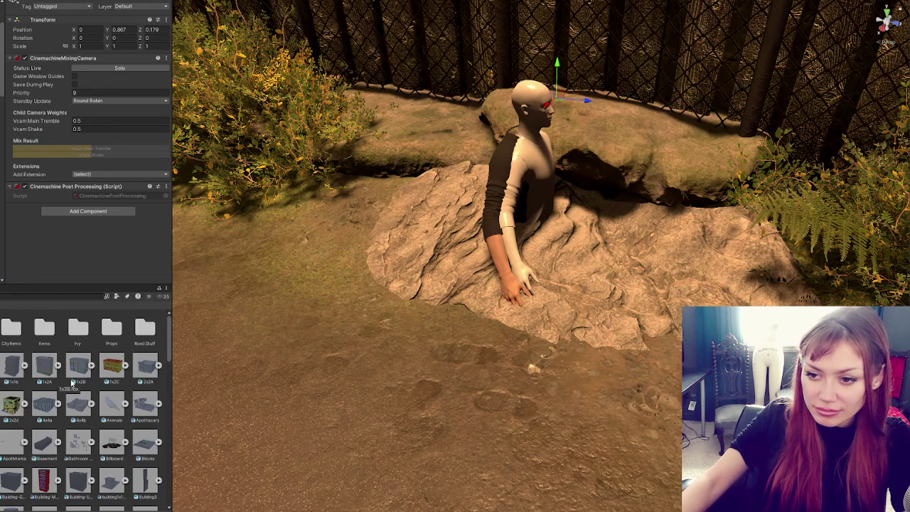
Find Player-Arms by searching 'player arms', change its Scale Factor, and apply the reimport.
scroll(79, 383, "down", 4)
left_click(93, 296)
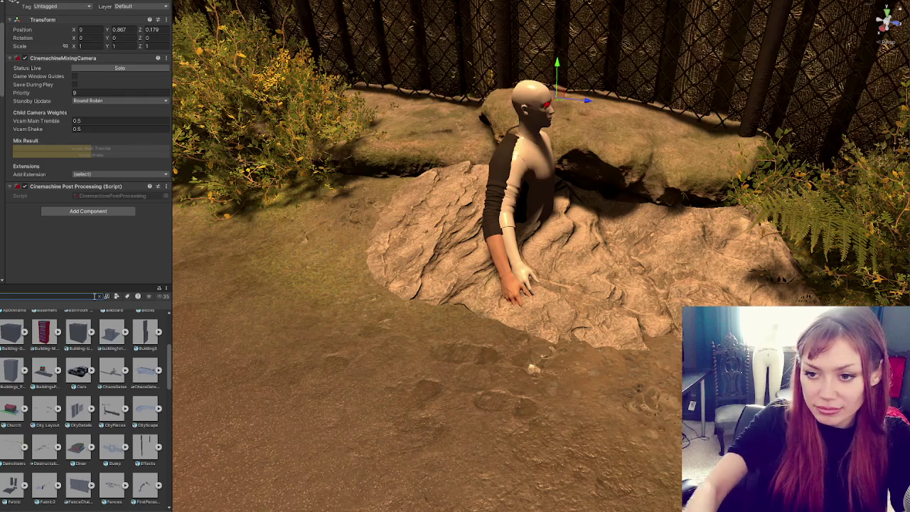
type("player")
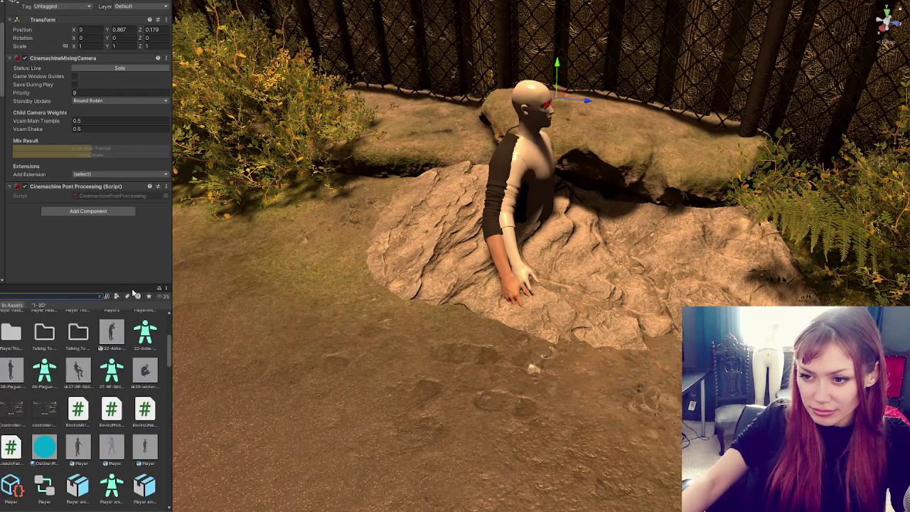
scroll(74, 381, "up", 2)
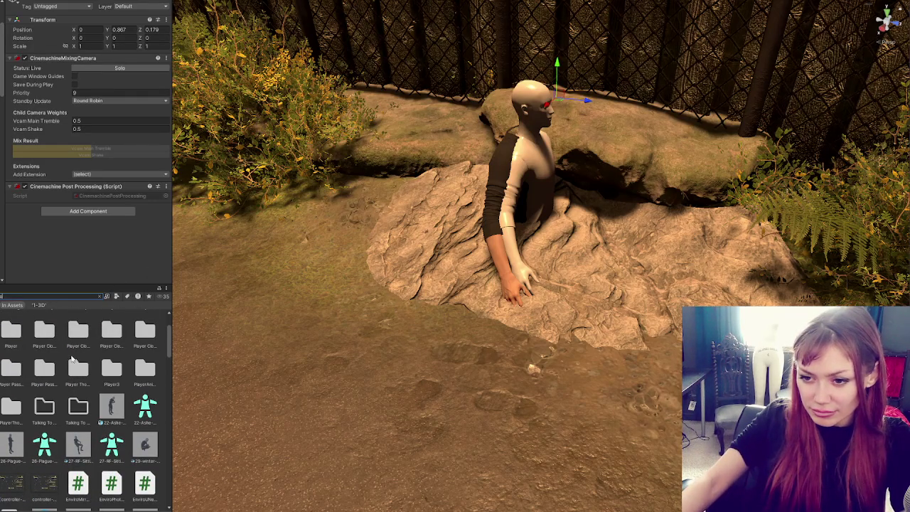
scroll(71, 359, "down", 3)
type("arms")
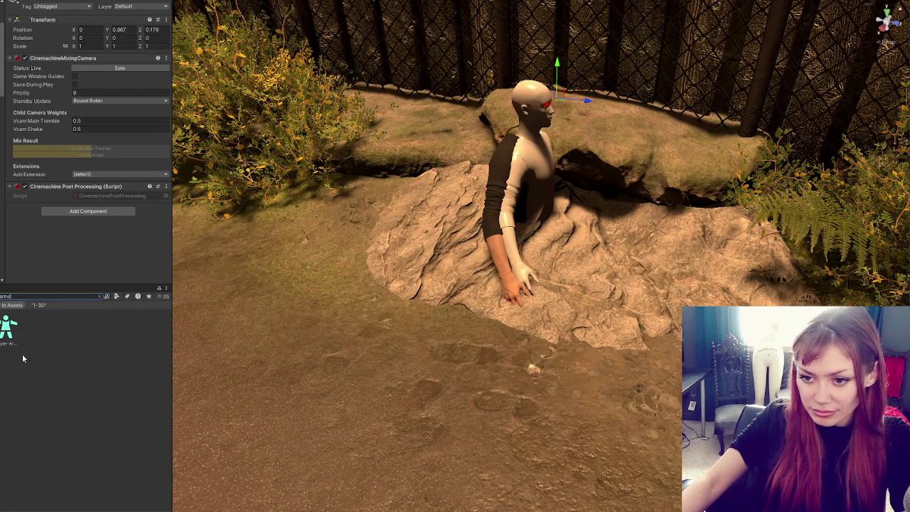
left_click(8, 327)
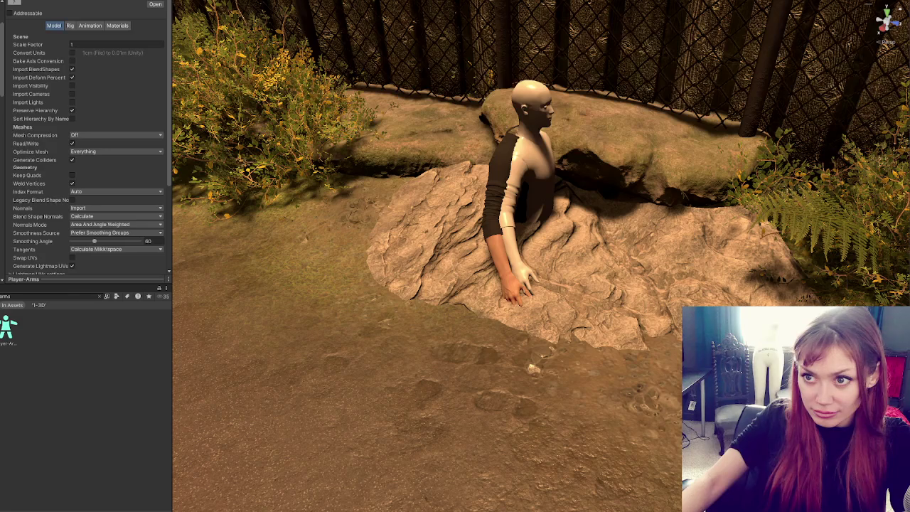
left_click(75, 44)
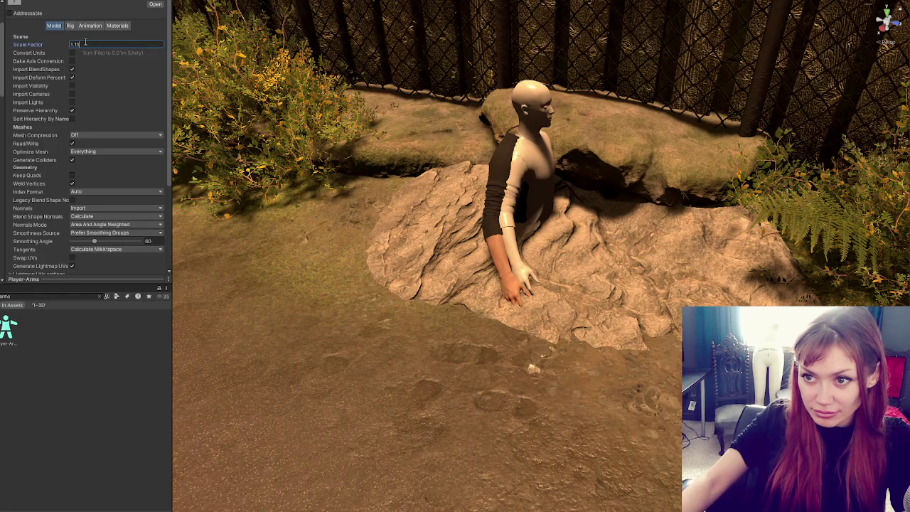
scroll(93, 107, "down", 3)
left_click(154, 183)
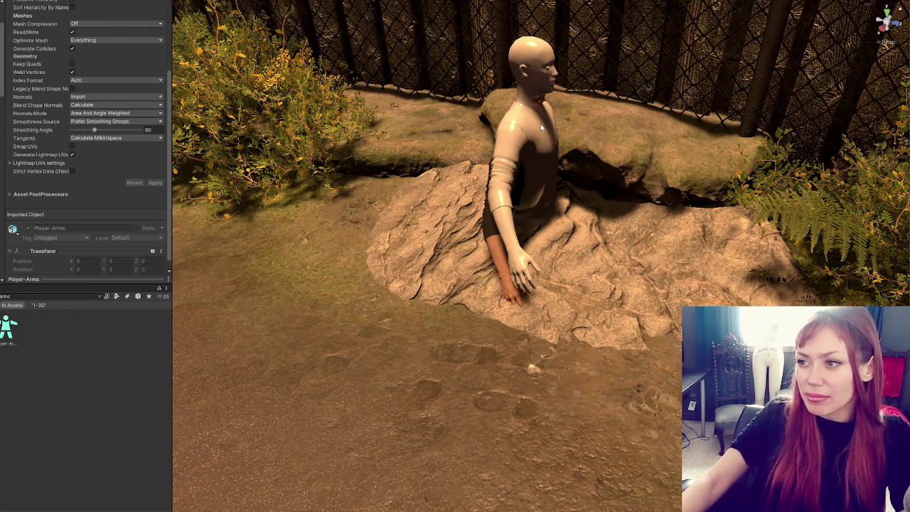
Move Player-Arms down to Y -1.837 and back to Z -0.179 to line up with the body.
left_click(515, 288)
scroll(426, 256, "up", 2)
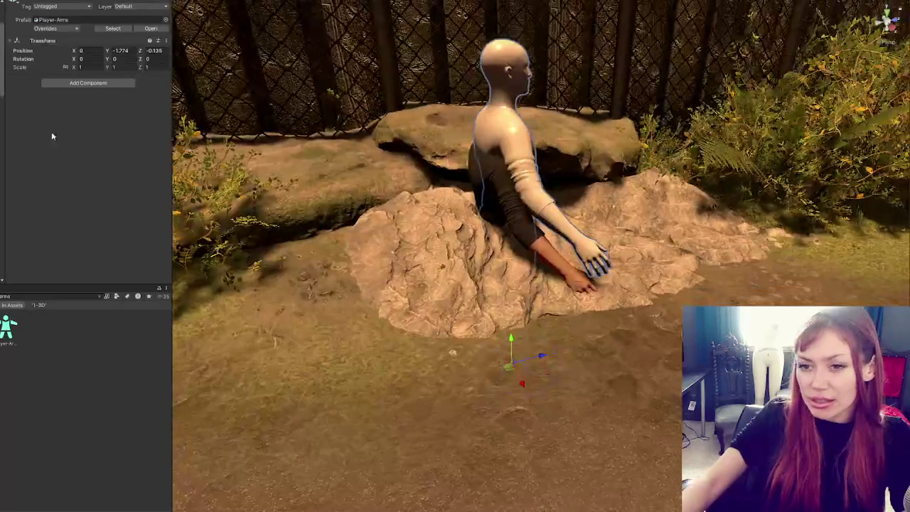
scroll(426, 256, "up", 2)
scroll(427, 256, "up", 2)
scroll(515, 426, "up", 1)
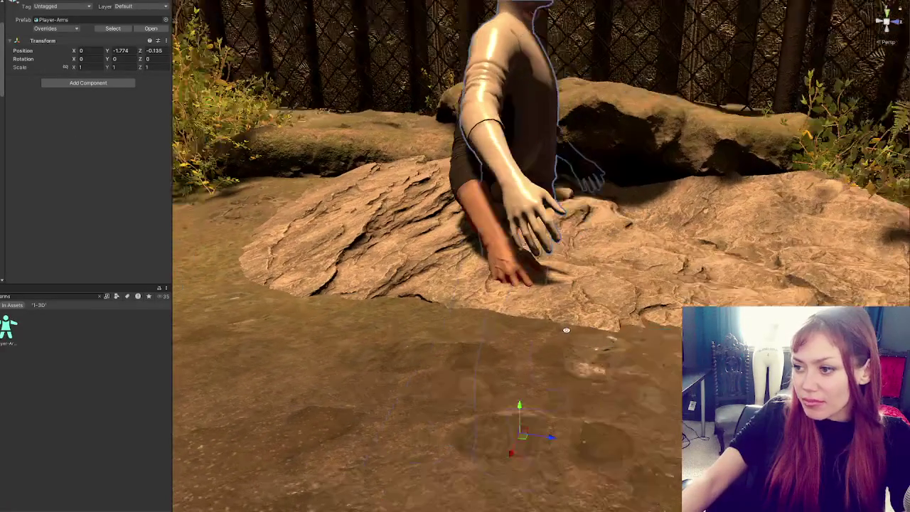
left_click_drag(519, 410, 508, 432)
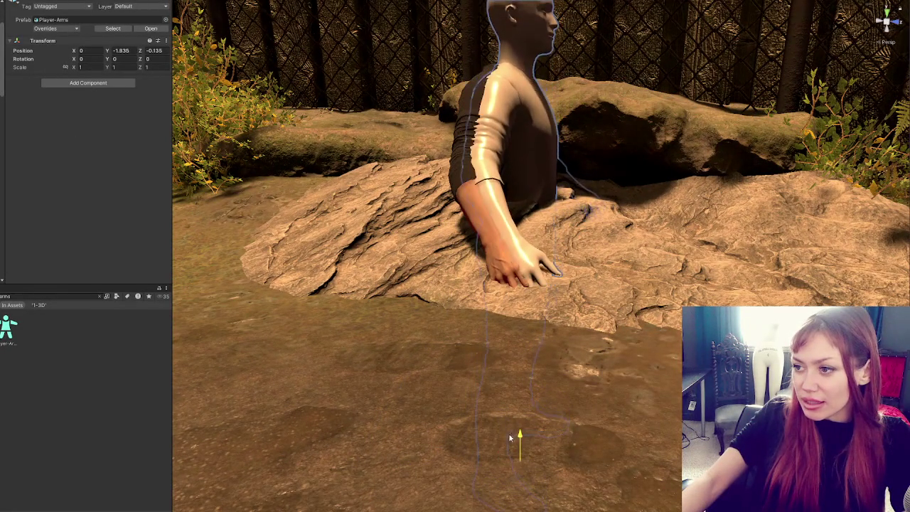
mouse_move(545, 467)
left_mouse_down()
mouse_move(432, 329)
mouse_move(505, 220)
left_mouse_up()
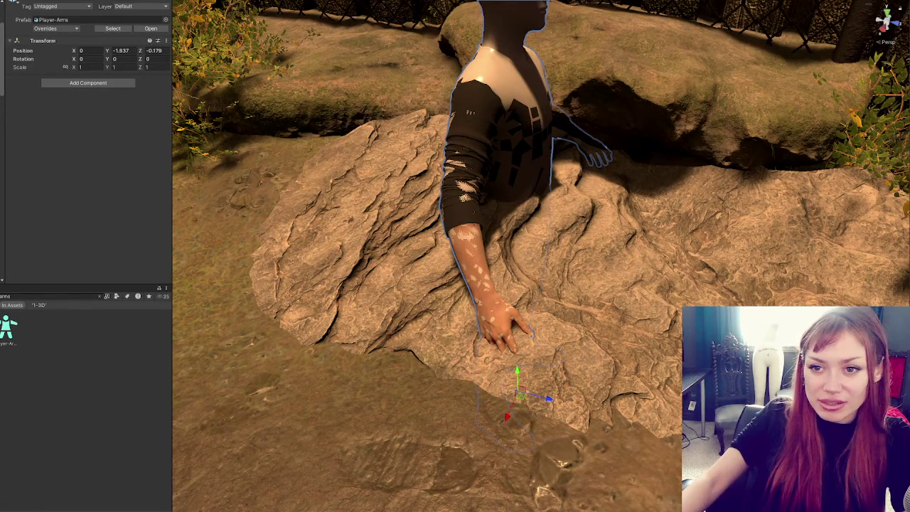
Hide the bare head and neck mesh (Head 4) inside the arms rig.
left_click(529, 235)
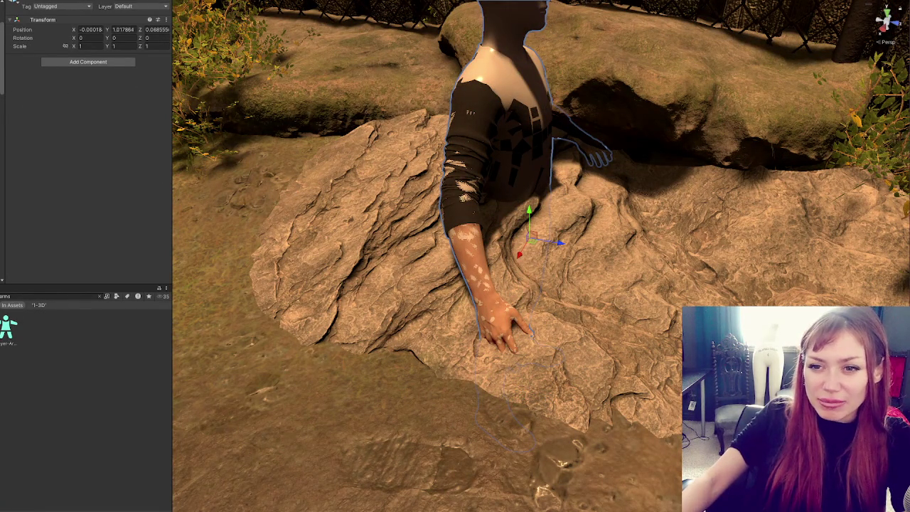
left_click(529, 235)
left_click(511, 29)
left_click(501, 93)
left_click(512, 29)
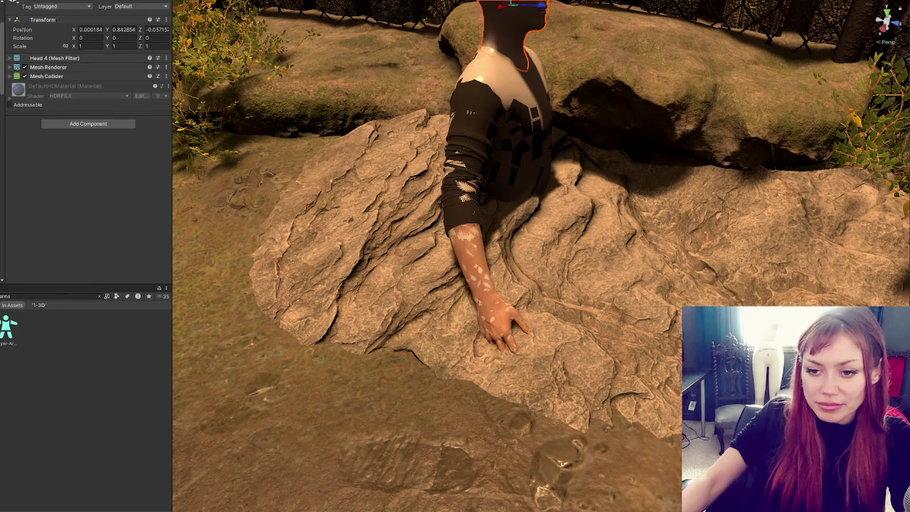
left_click(501, 106)
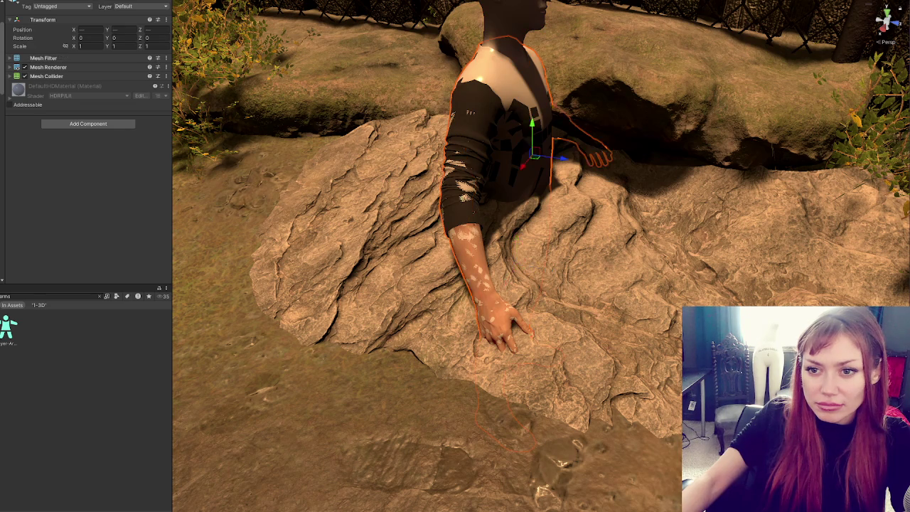
key("h")
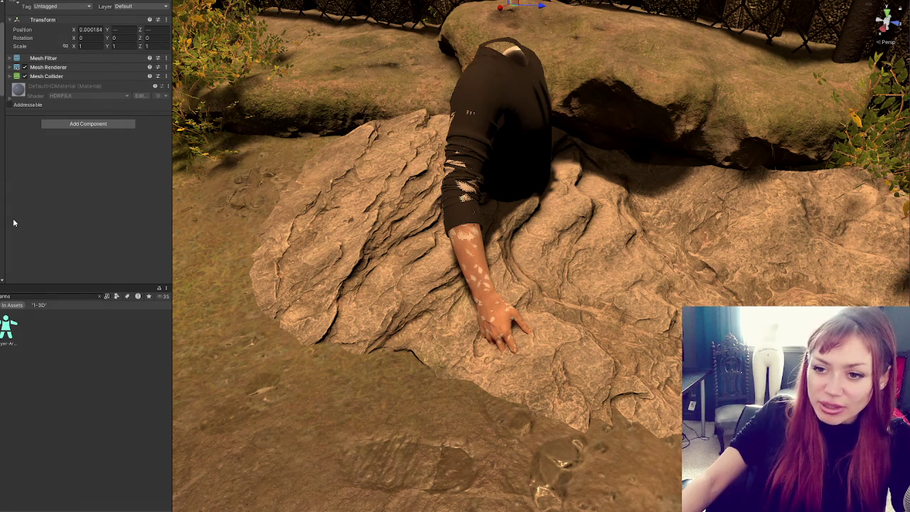
Apply the Arms material to the body mesh of Player-Arms.
left_click(522, 126)
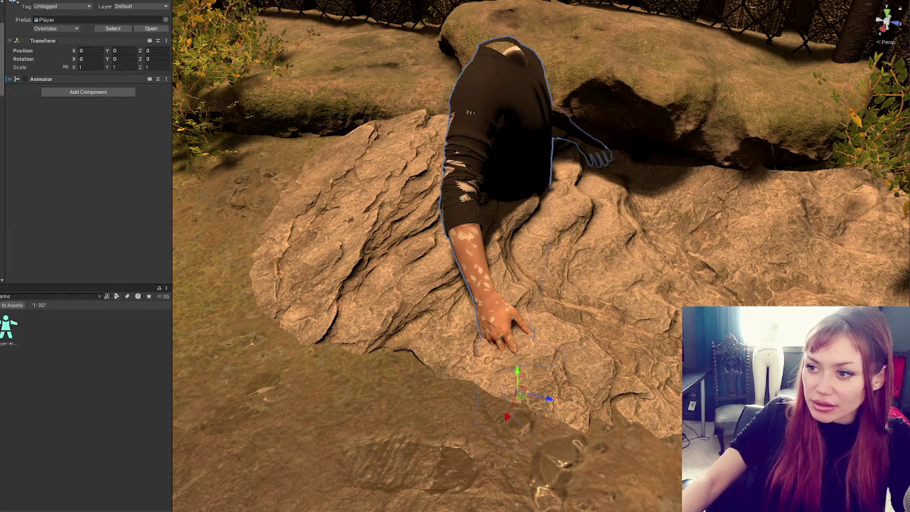
left_click(488, 102)
left_click(488, 100)
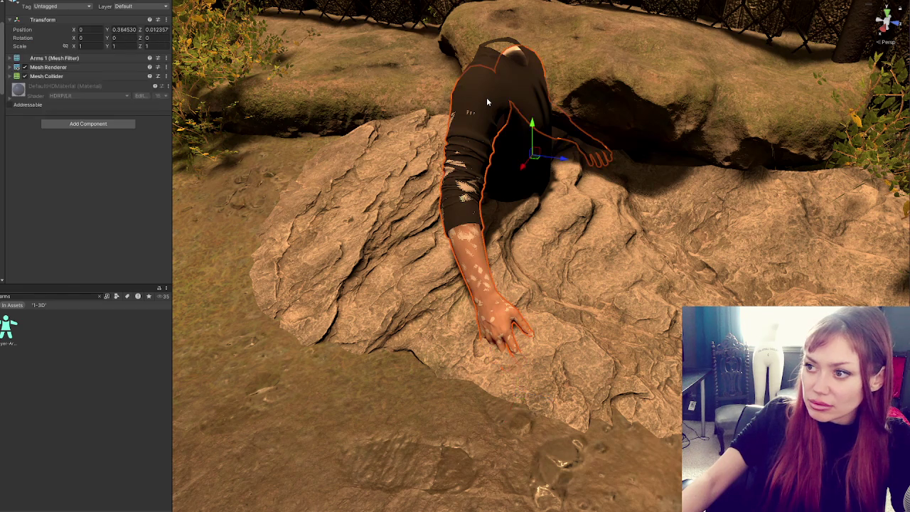
left_click(466, 142)
mouse_move(43, 231)
left_mouse_down()
mouse_move(466, 196)
mouse_move(461, 237)
left_mouse_up()
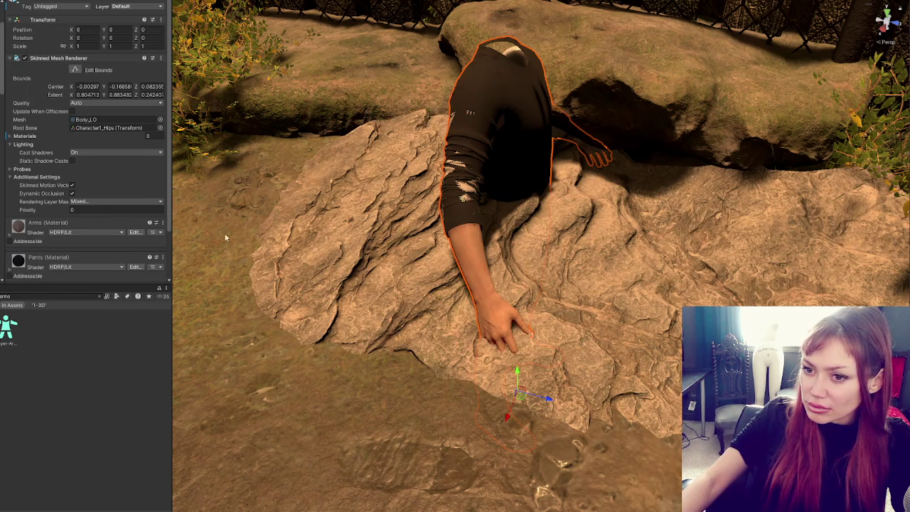
scroll(49, 261, "down", 2)
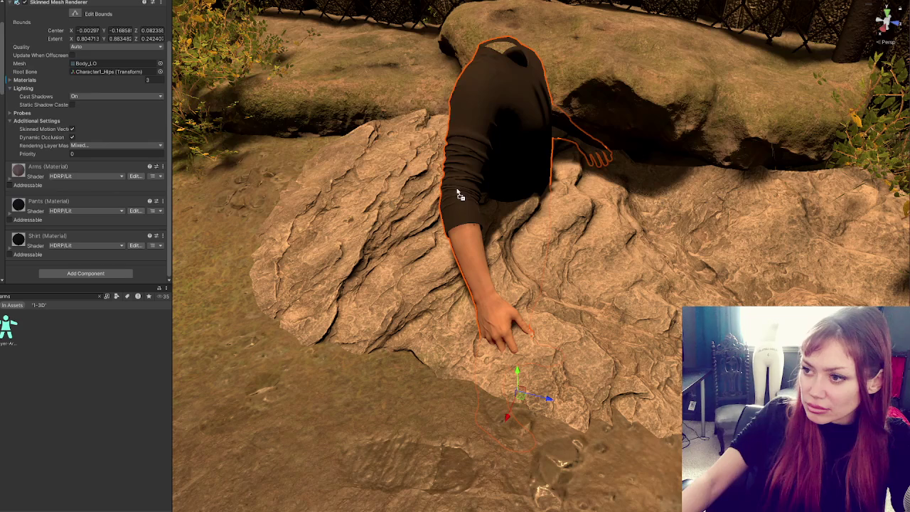
scroll(86, 142, "up", 10)
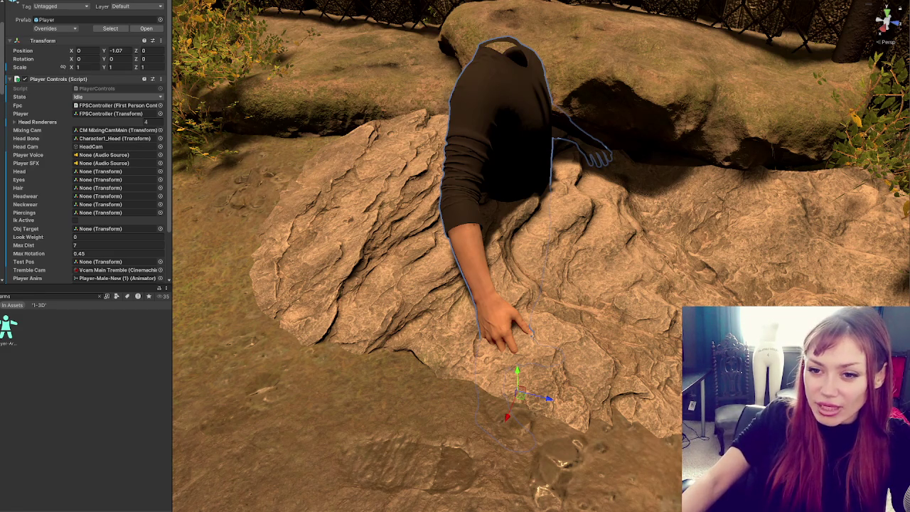
Select FPSController's MainCamera to inspect its components in the Inspector.
left_click(511, 226)
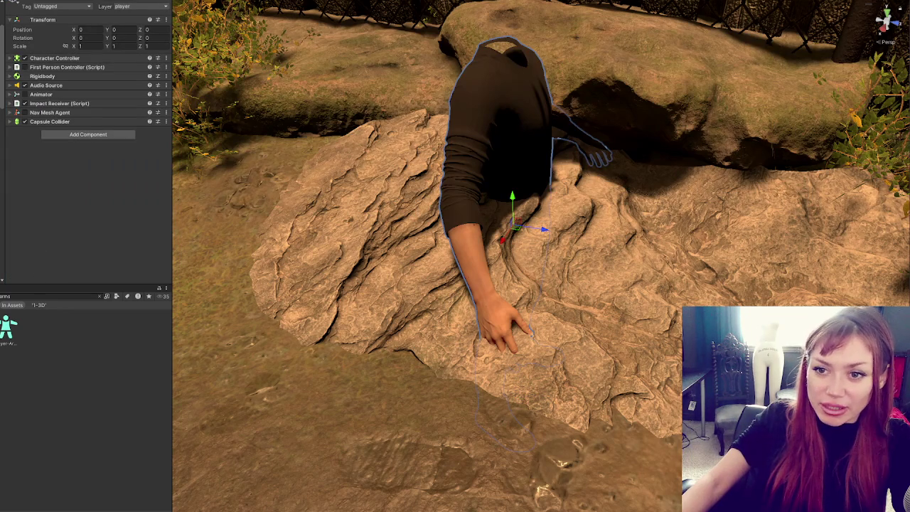
left_click(510, 214)
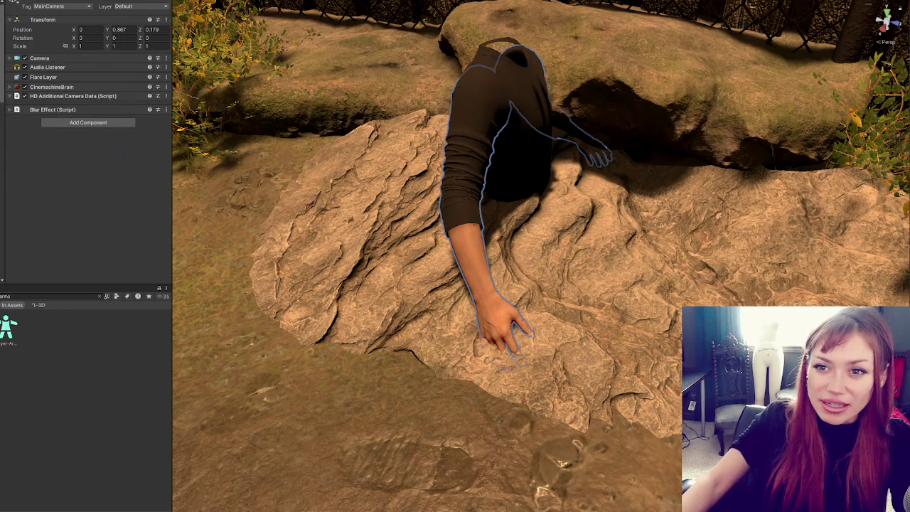